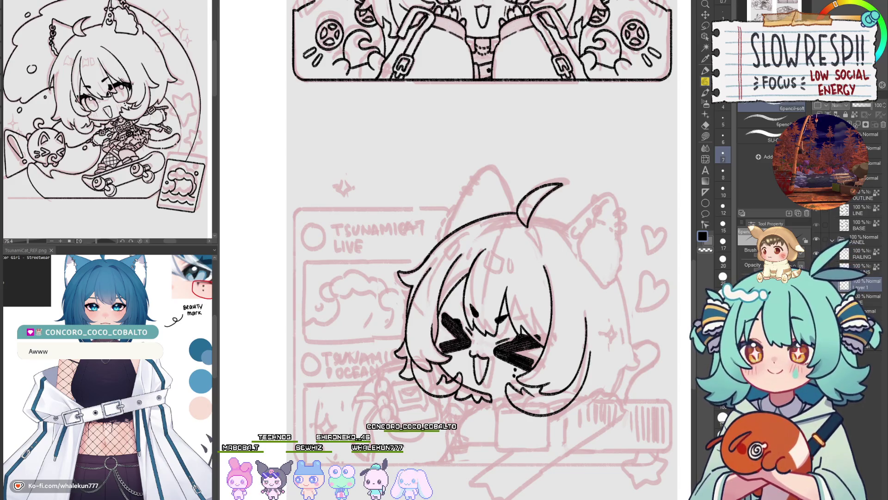
# - Mirror the canvas view and recenter the chibi head to check for lopsidedness
pyautogui.press('h')
pyautogui.moveTo(356, 346)
pyautogui.mouseDown()
pyautogui.moveTo(371, 288)
pyautogui.moveTo(477, 254)
pyautogui.mouseUp()
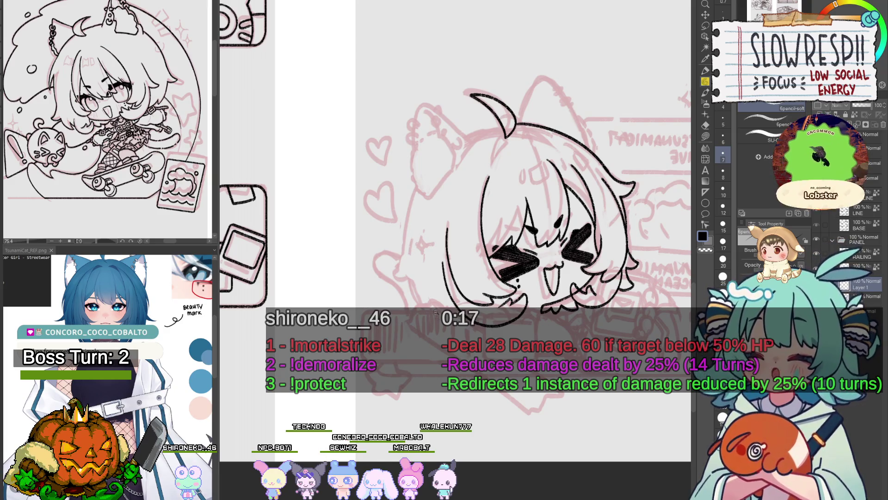
# - Ink the long hair strand down the left side of the head, redrawing until it fits
pyautogui.scroll(5, 631, 138)
pyautogui.moveTo(359, 189); pyautogui.dragTo(338, 319)
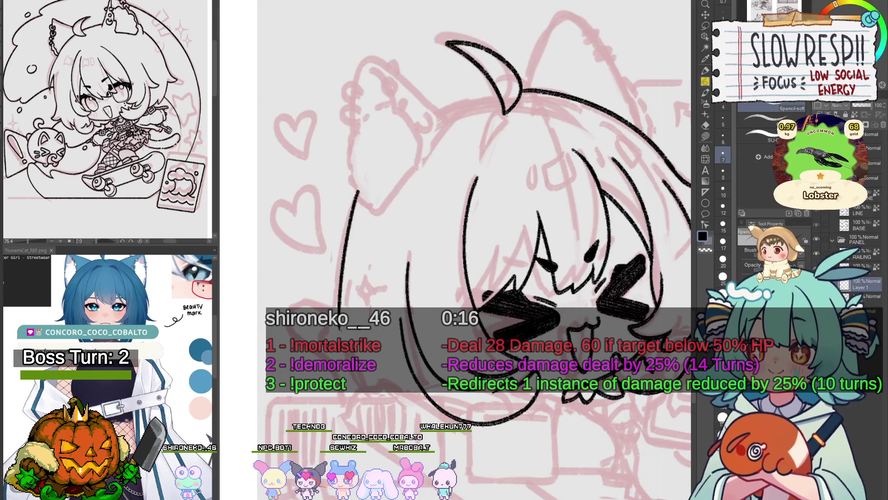
pyautogui.hotkey('ctrl', 'z')
pyautogui.moveTo(356, 190); pyautogui.dragTo(319, 342)
pyautogui.hotkey('ctrl', 'z')
pyautogui.moveTo(361, 190); pyautogui.dragTo(319, 345)
pyautogui.hotkey('ctrl', 'z')
pyautogui.hotkey('ctrl', 'z')
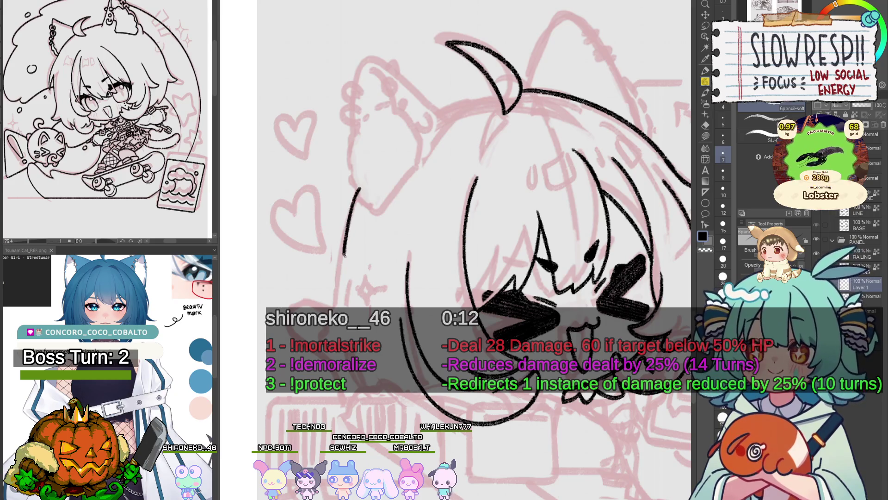
pyautogui.moveTo(360, 192); pyautogui.dragTo(334, 340)
# - Flip the view to compare both sides, then redraw the left strand as a longer line
pyautogui.moveTo(376, 290)
pyautogui.mouseDown()
pyautogui.moveTo(380, 302)
pyautogui.moveTo(339, 291)
pyautogui.mouseUp()
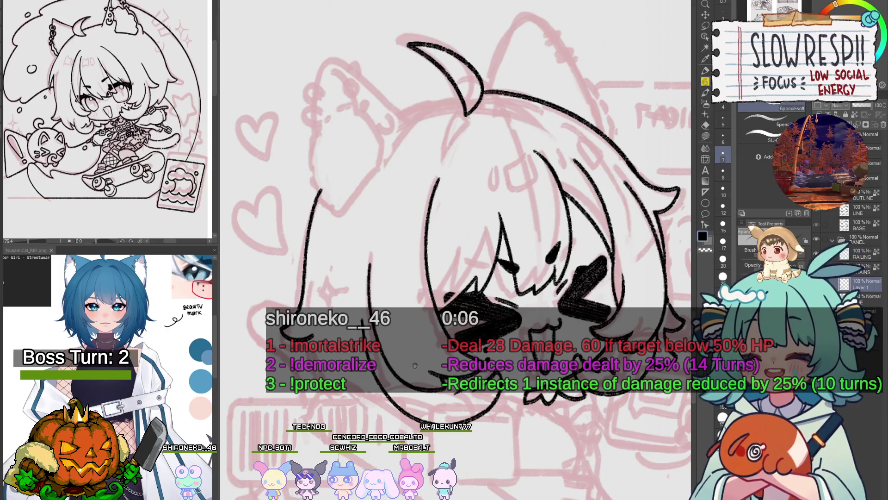
pyautogui.moveTo(414, 365); pyautogui.dragTo(452, 314)
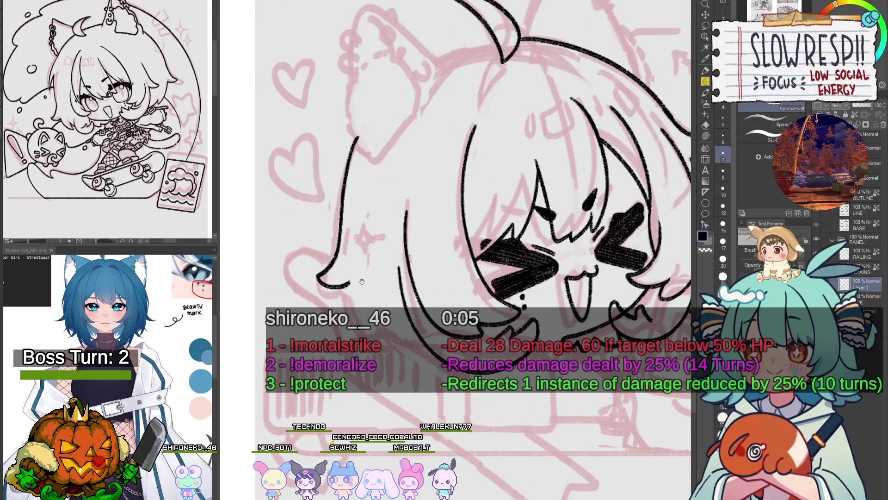
pyautogui.press('h')
pyautogui.press('h')
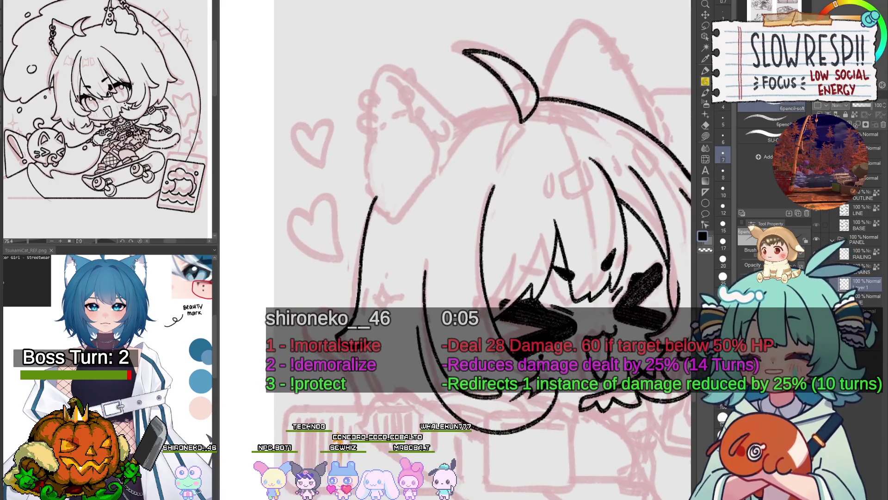
pyautogui.scroll(2, 463, 231)
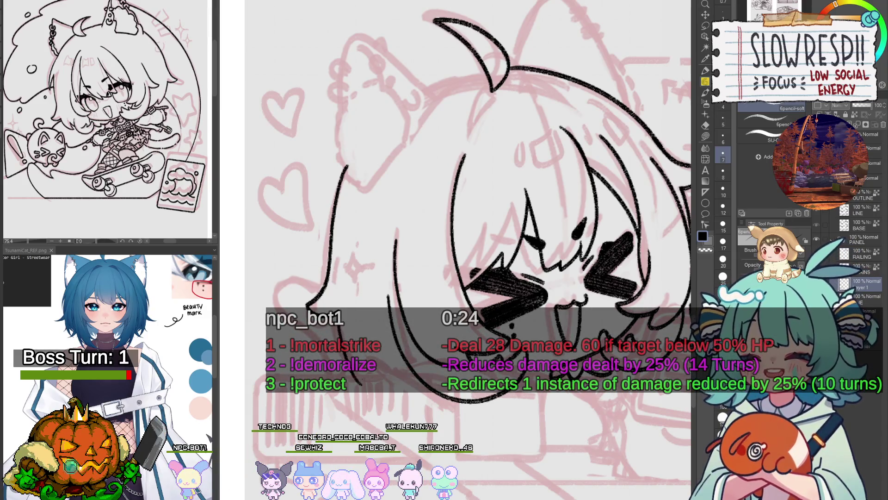
pyautogui.press('h')
pyautogui.press('h')
pyautogui.moveTo(411, 341)
pyautogui.mouseDown()
pyautogui.moveTo(428, 320)
pyautogui.moveTo(434, 338)
pyautogui.mouseUp()
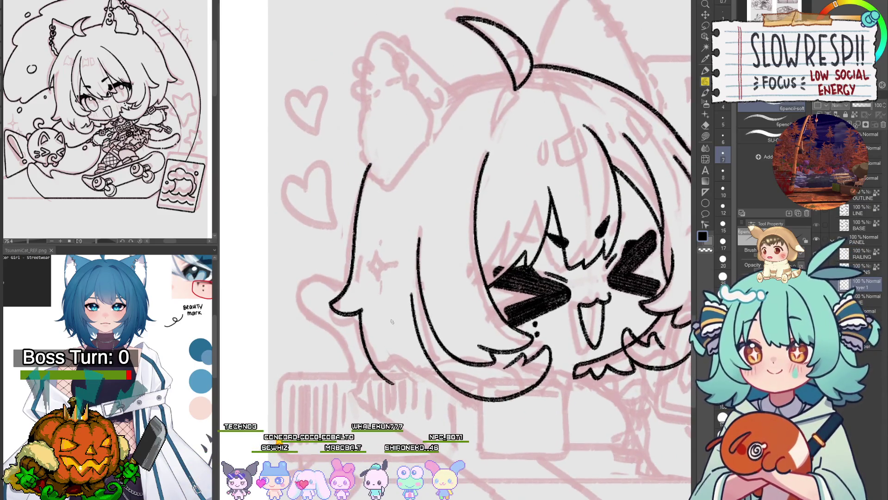
pyautogui.moveTo(369, 353); pyautogui.dragTo(393, 379)
pyautogui.hotkey('ctrl', 'z')
pyautogui.moveTo(359, 309)
pyautogui.mouseDown()
pyautogui.moveTo(396, 380)
pyautogui.moveTo(356, 356)
pyautogui.mouseUp()
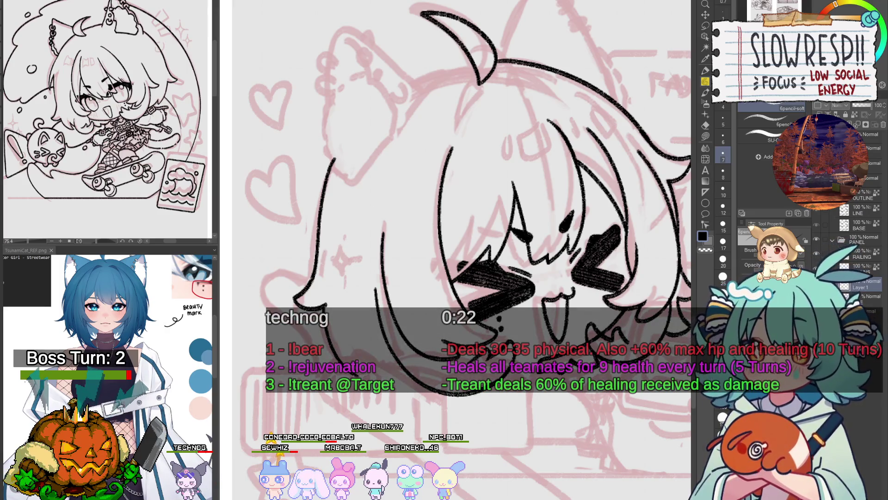
# - Add short ink strokes at the hair tip and along the lower hair line
pyautogui.scroll(-2, 455, 250)
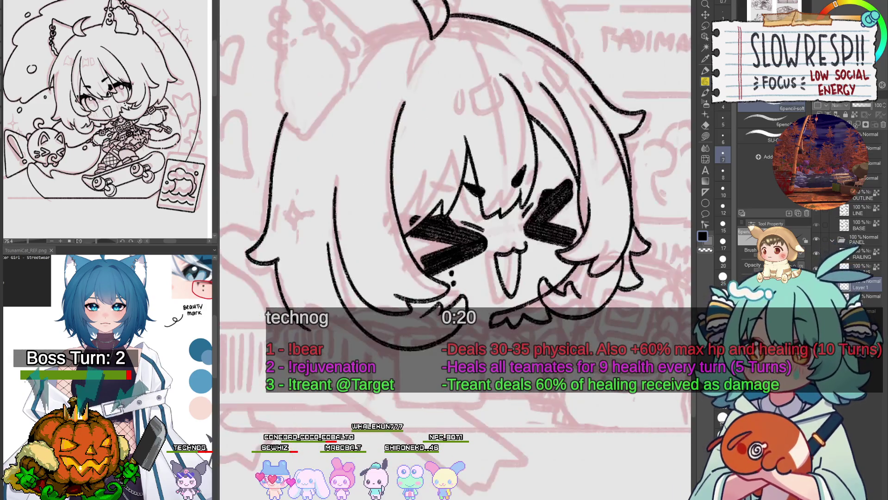
pyautogui.hscroll(-3, 455, 249)
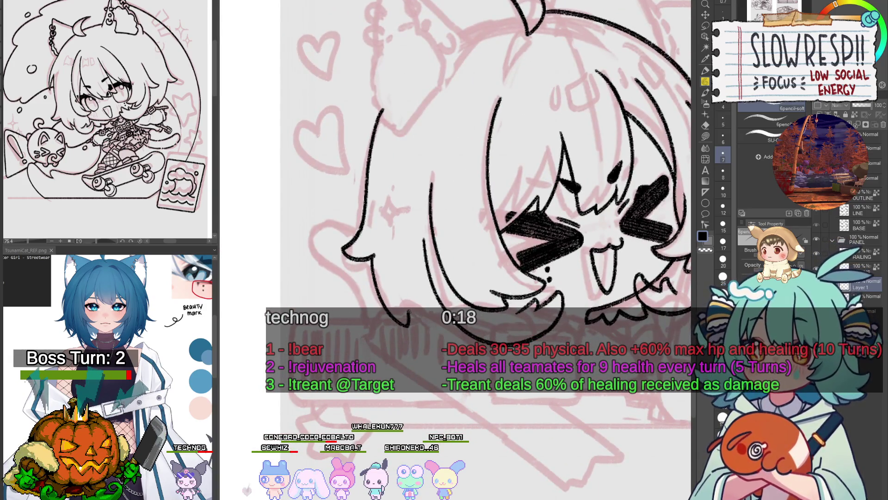
pyautogui.moveTo(410, 311); pyautogui.dragTo(421, 325)
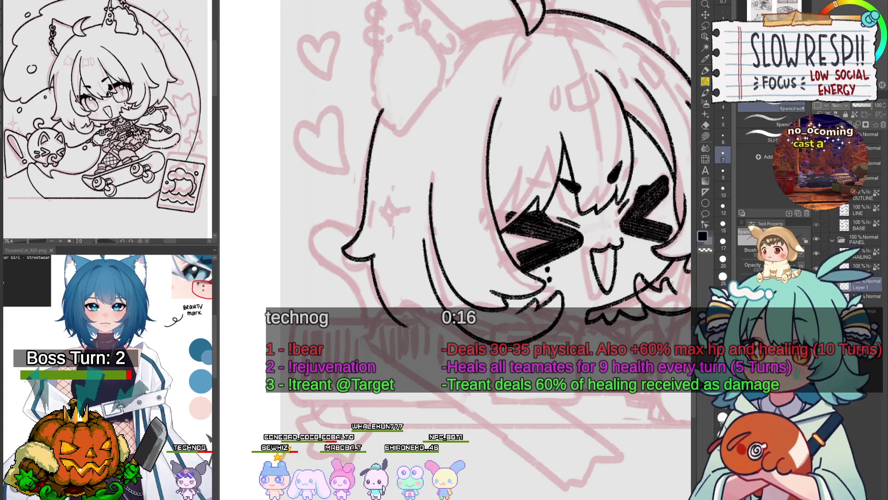
pyautogui.hscroll(5, 456, 250)
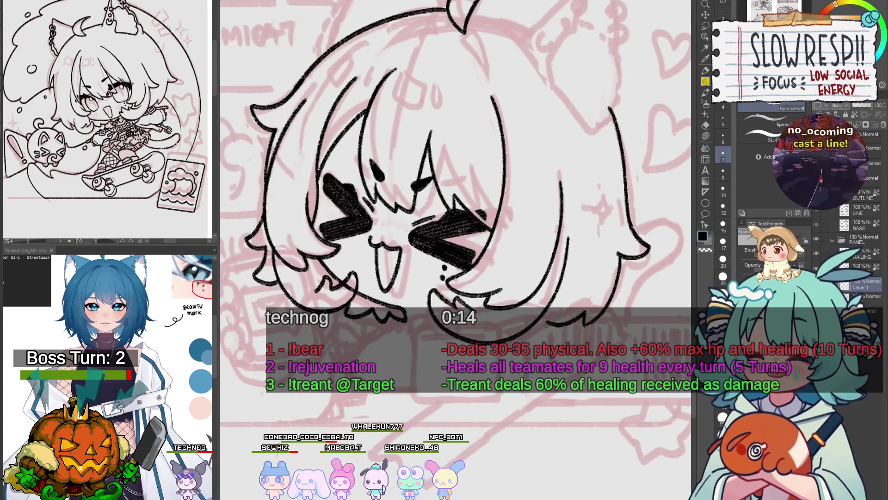
pyautogui.moveTo(535, 329)
pyautogui.mouseDown()
pyautogui.moveTo(570, 311)
pyautogui.moveTo(594, 315)
pyautogui.mouseUp()
pyautogui.hotkey('ctrl', 'z')
pyautogui.hotkey('ctrl', 'z')
pyautogui.hotkey('ctrl', 'z')
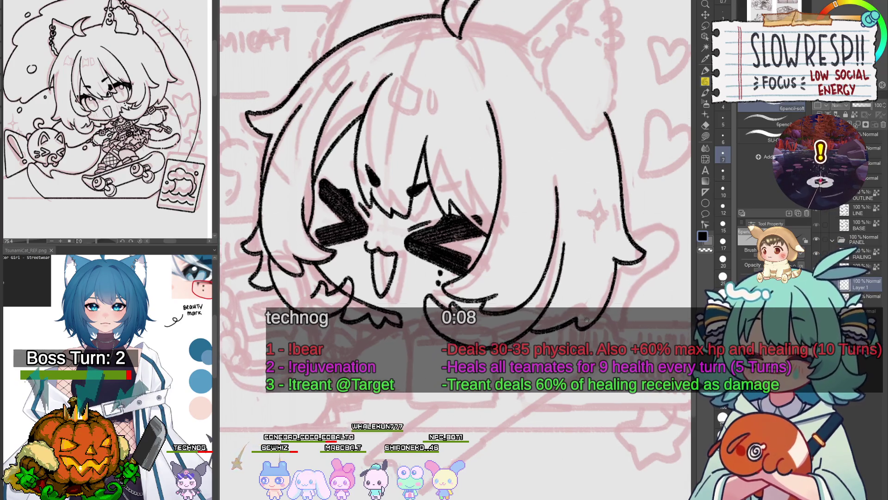
# - Mirror the canvas view to check the hair tips, then zoom in closer
pyautogui.scroll(3, 455, 208)
pyautogui.press('h')
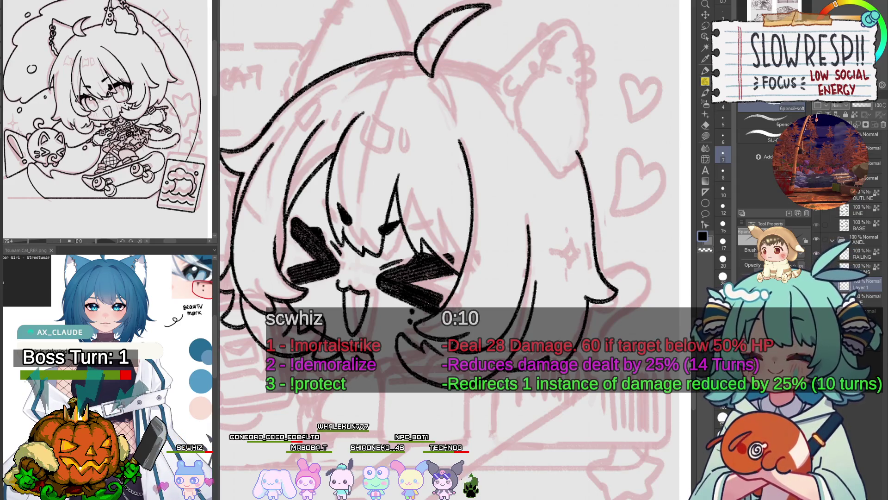
pyautogui.scroll(1, 321, 351)
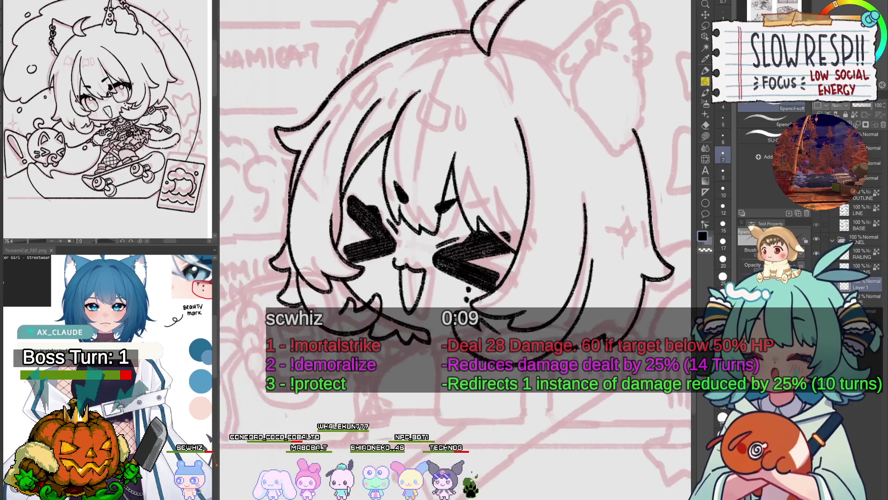
pyautogui.scroll(1, 321, 352)
pyautogui.scroll(1, 321, 352)
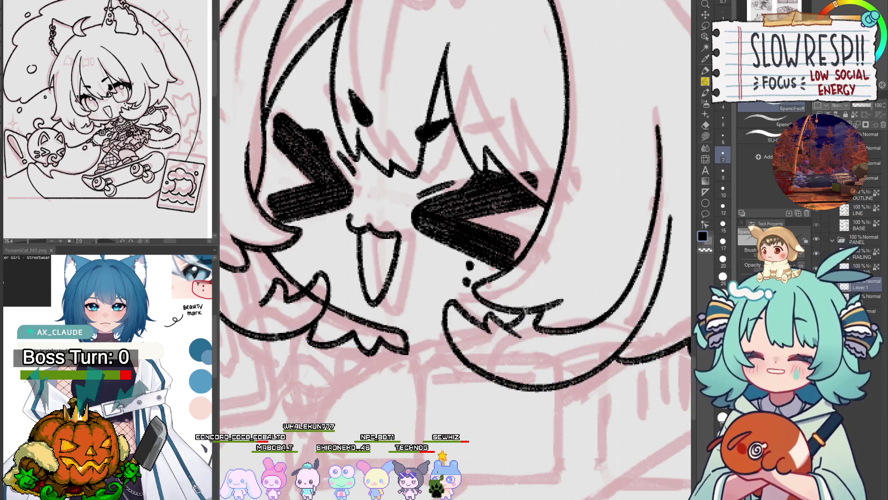
# - Zoom out and frame the whole inked head, briefly flipping the view to compare
pyautogui.scroll(-2, 525, 307)
pyautogui.scroll(-3, 532, 309)
pyautogui.press('h')
pyautogui.press('h')
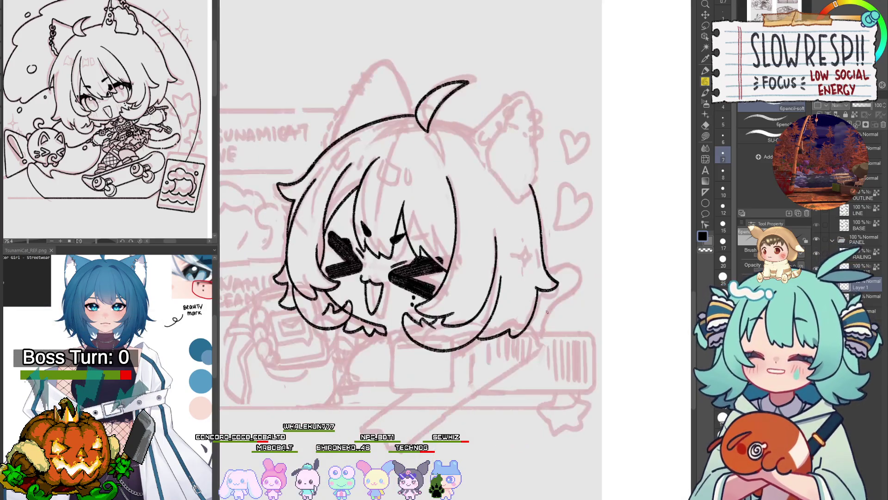
pyautogui.scroll(-1, 547, 313)
pyautogui.moveTo(547, 313); pyautogui.dragTo(527, 328)
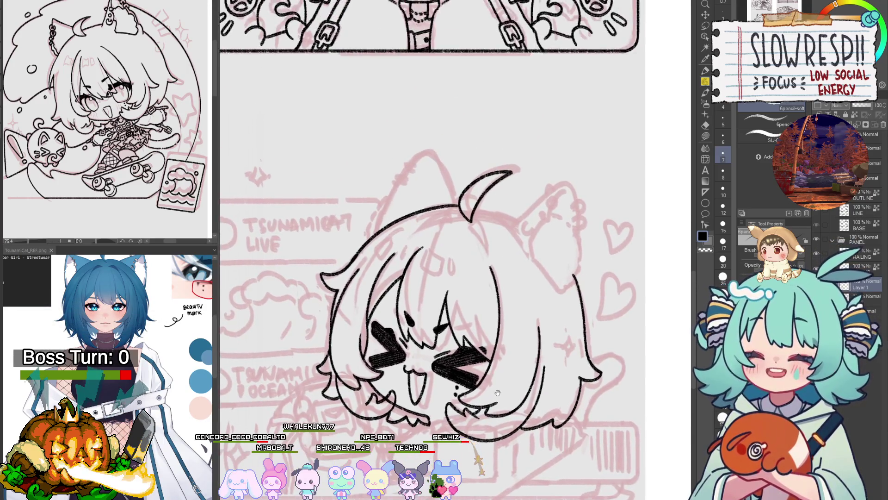
pyautogui.scroll(1, 527, 328)
pyautogui.press('h')
pyautogui.press('h')
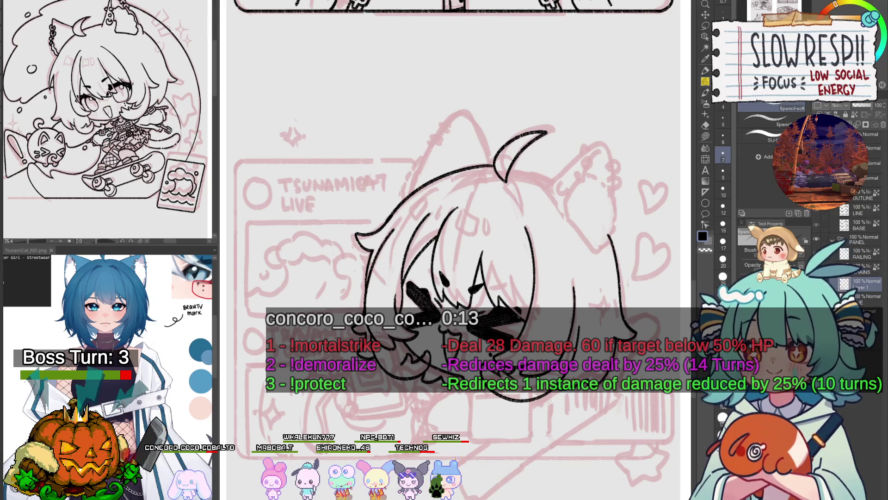
# - Draw the cat ear outline above the head, then flip the view and undo ill-fitting strokes
pyautogui.moveTo(517, 296); pyautogui.dragTo(501, 388)
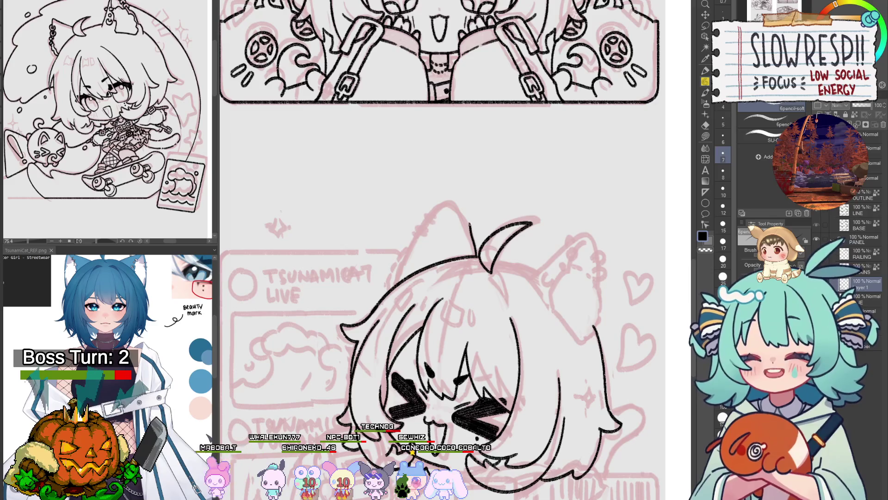
pyautogui.moveTo(475, 254)
pyautogui.mouseDown()
pyautogui.moveTo(419, 237)
pyautogui.moveTo(401, 268)
pyautogui.mouseUp()
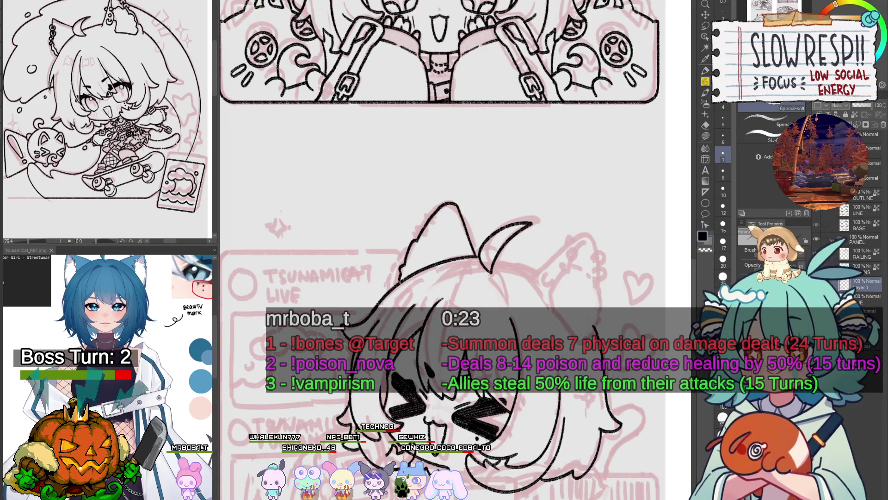
pyautogui.press('h')
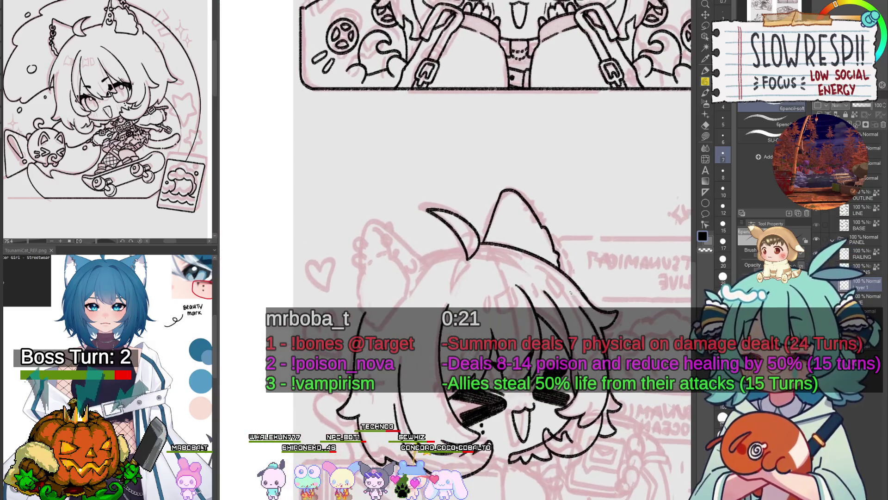
pyautogui.moveTo(571, 293); pyautogui.dragTo(571, 336)
pyautogui.hotkey('ctrl', 'z')
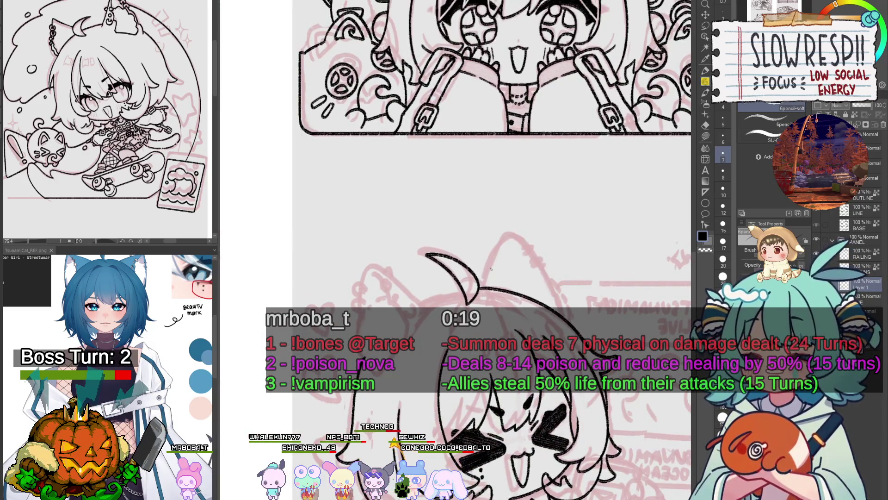
pyautogui.hotkey('ctrl', 'z')
# - Redraw the ear's right edge and extend both sides of the ear outline downward
pyautogui.moveTo(486, 271); pyautogui.dragTo(501, 232)
pyautogui.moveTo(541, 281); pyautogui.dragTo(551, 305)
pyautogui.hotkey('ctrl', 'z')
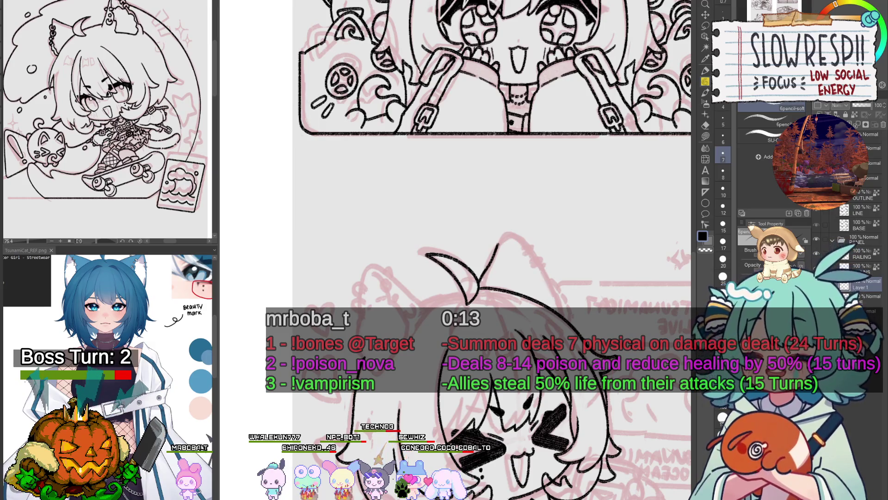
pyautogui.moveTo(536, 268); pyautogui.dragTo(553, 305)
pyautogui.press('h')
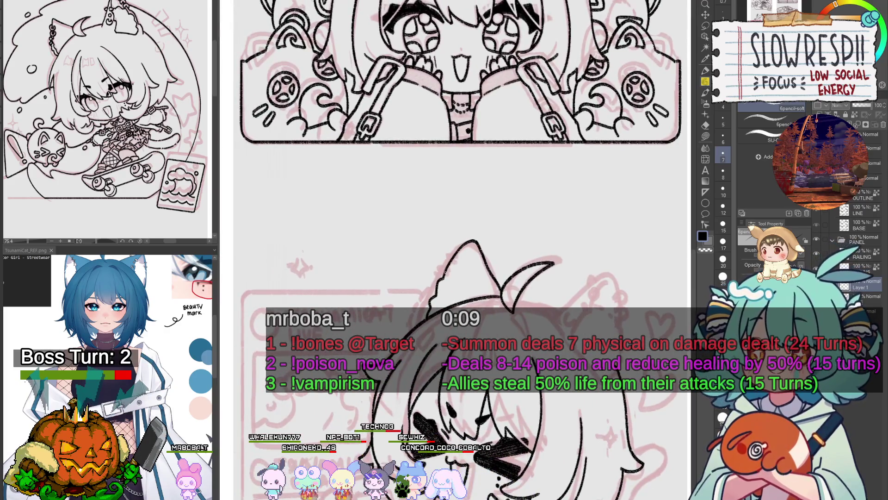
pyautogui.moveTo(426, 289); pyautogui.dragTo(427, 297)
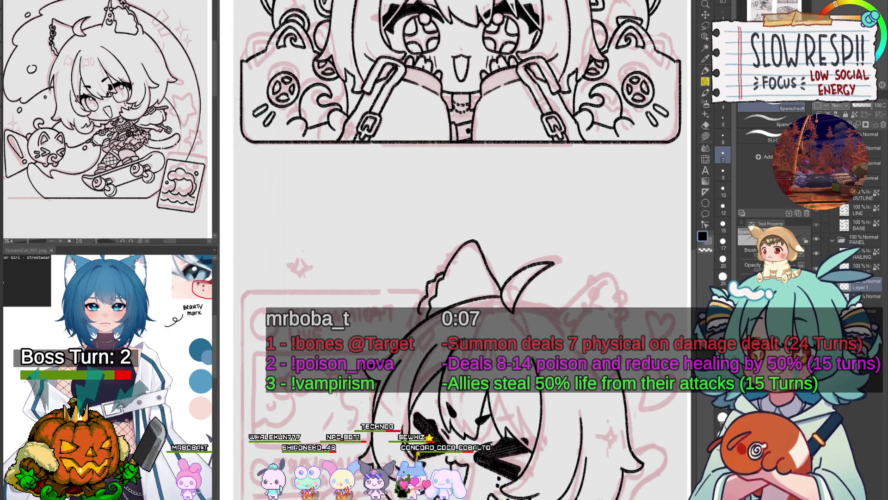
pyautogui.scroll(2, 452, 251)
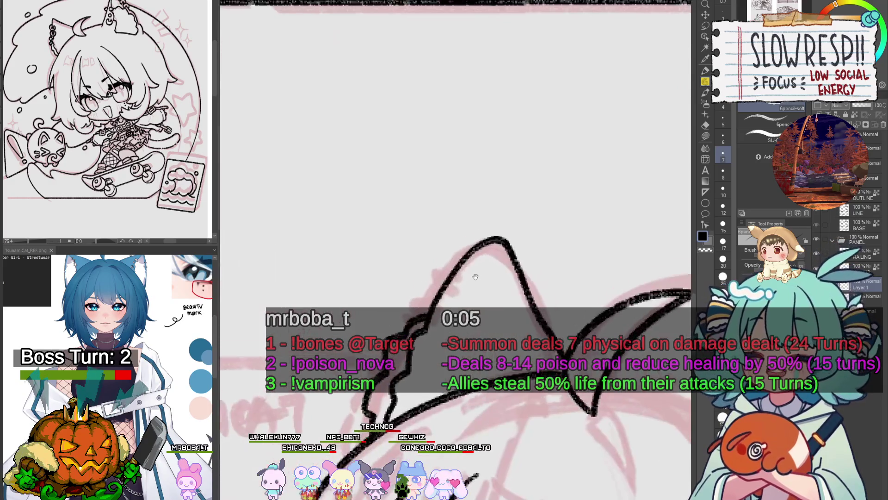
pyautogui.scroll(-5, 509, 323)
pyautogui.press('h')
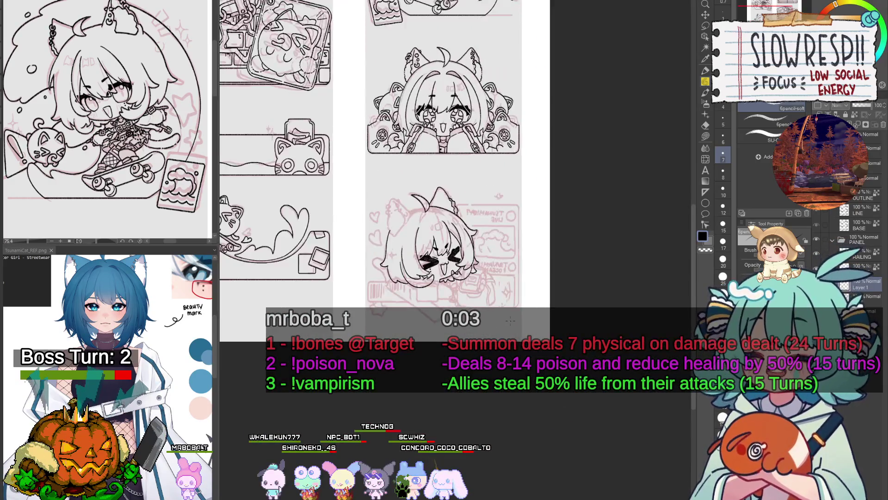
pyautogui.press('h')
pyautogui.scroll(3, 452, 278)
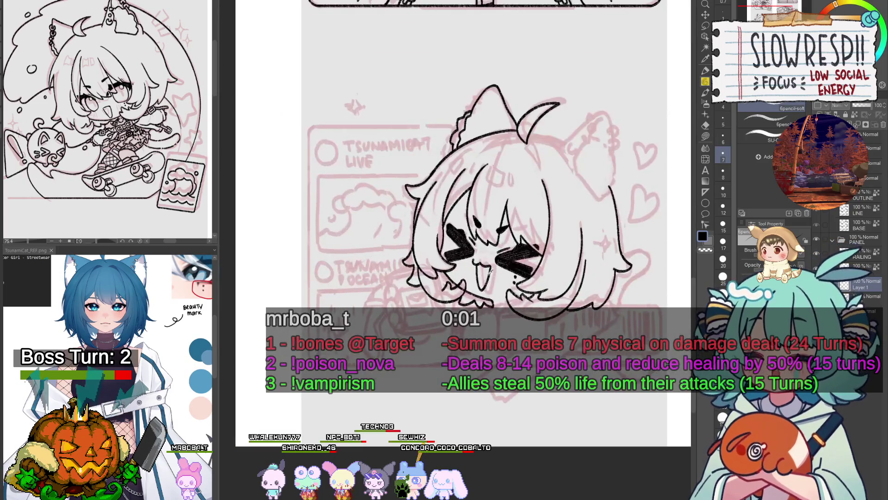
pyautogui.press('e')
pyautogui.scroll(3, 452, 278)
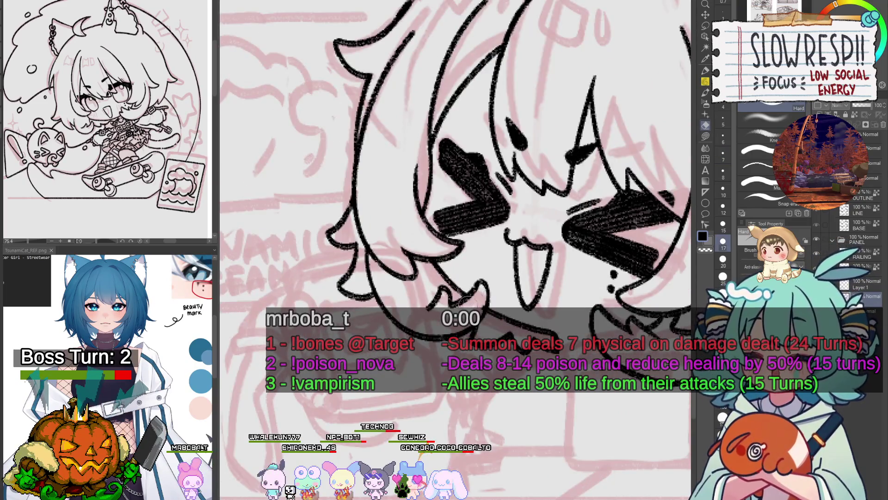
pyautogui.scroll(-3, 499, 294)
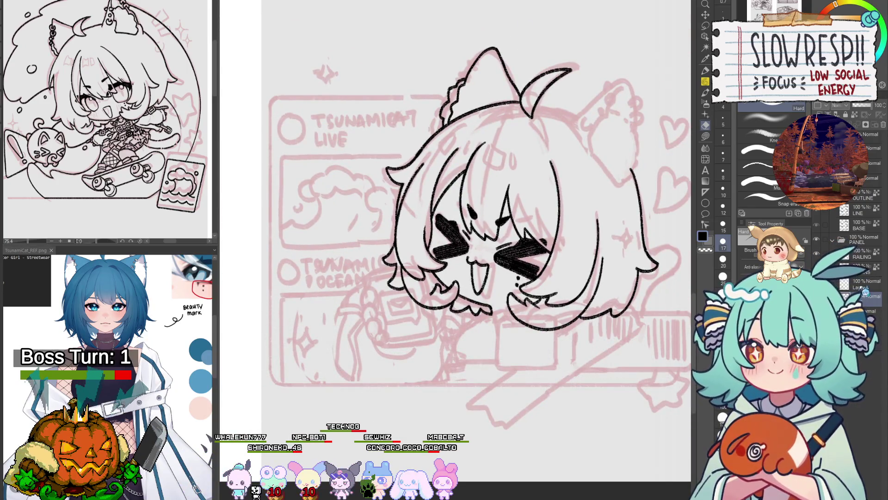
pyautogui.press('p')
pyautogui.press('h')
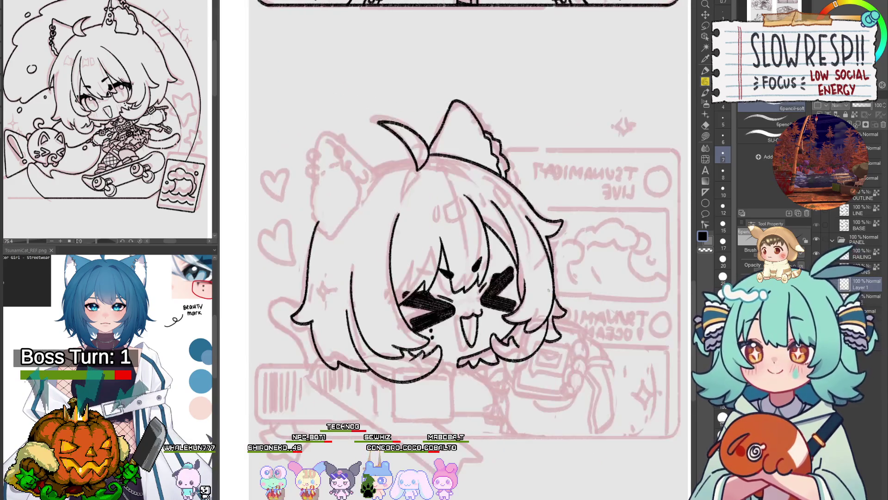
# - Check the head's symmetry in the mirrored view and undo a stray diagonal stroke
pyautogui.press('h')
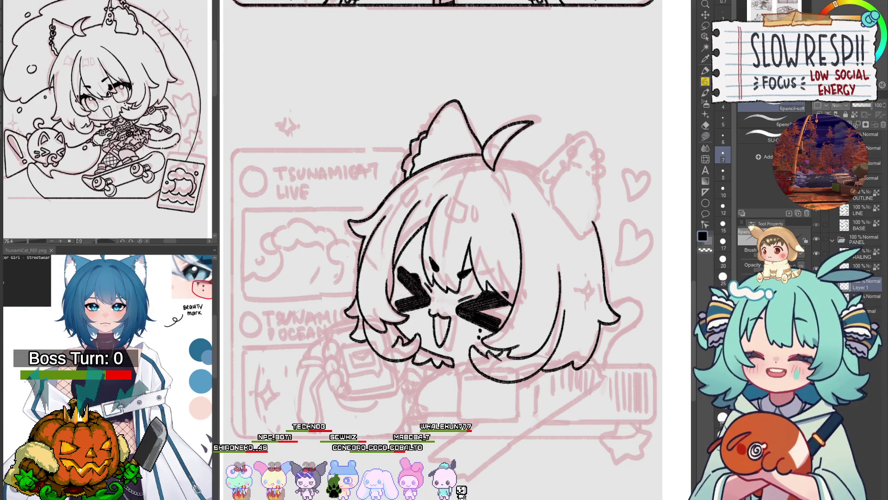
pyautogui.press('h')
pyautogui.moveTo(520, 301); pyautogui.dragTo(583, 341)
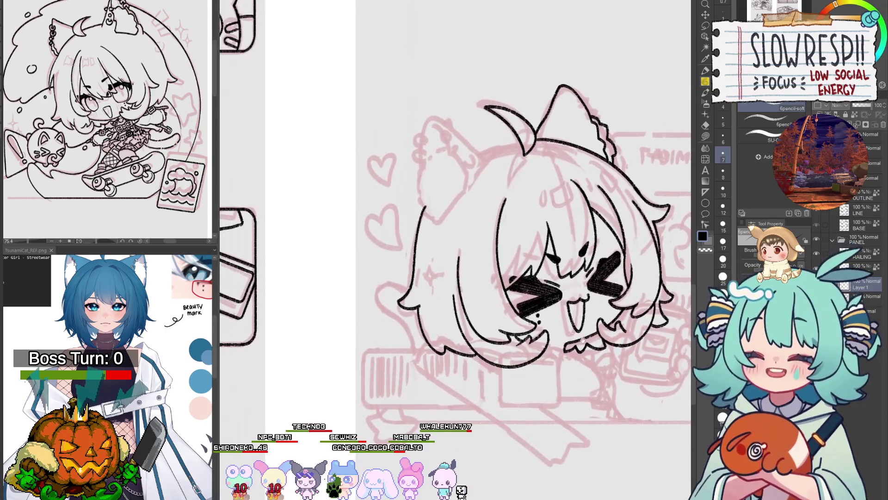
pyautogui.press('h')
pyautogui.scroll(5, 419, 264)
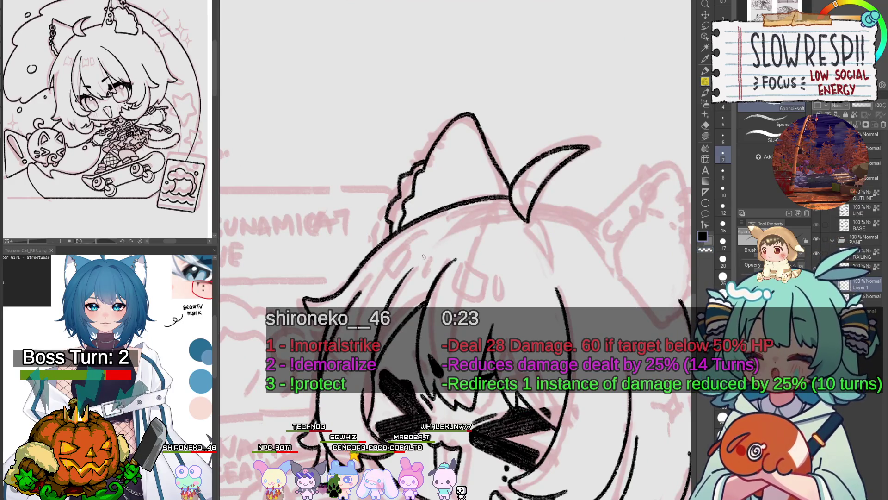
pyautogui.hotkey('ctrl', 'z')
pyautogui.hotkey('ctrl', 'z')
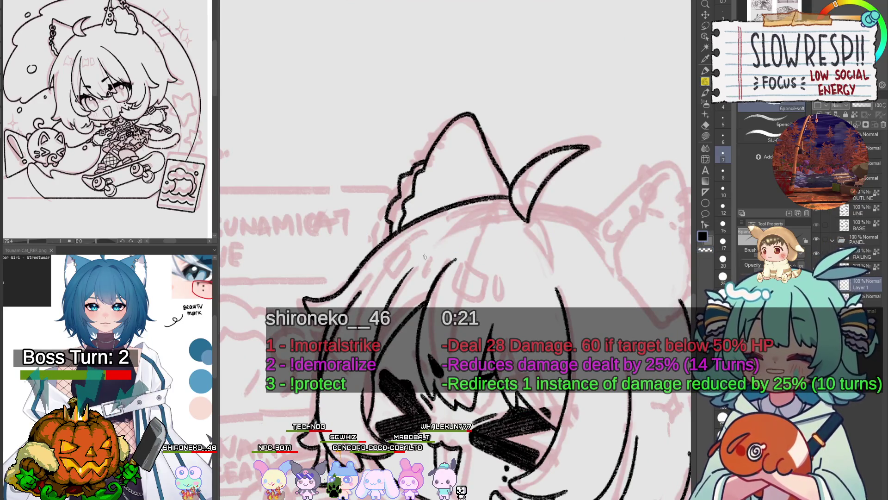
# - Redraw the diagonal hair line near the top of the head and check it mirrored
pyautogui.scroll(-5, 495, 220)
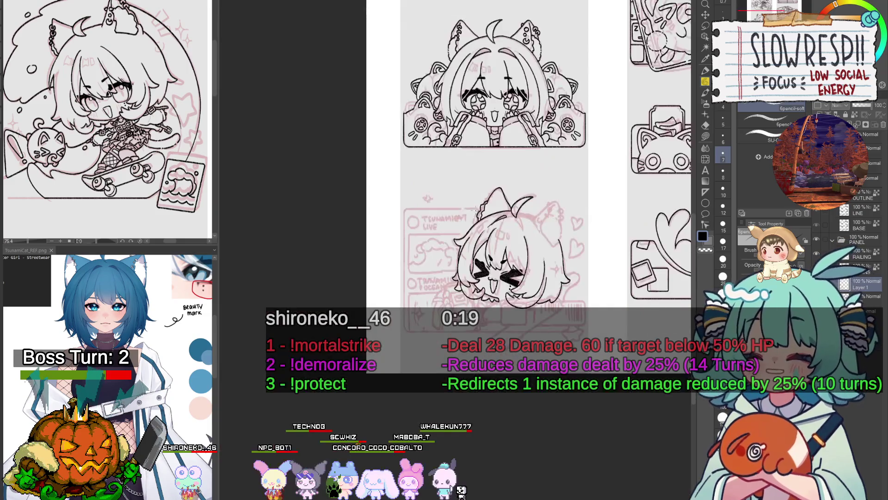
pyautogui.scroll(6, 439, 251)
pyautogui.moveTo(433, 253); pyautogui.dragTo(507, 221)
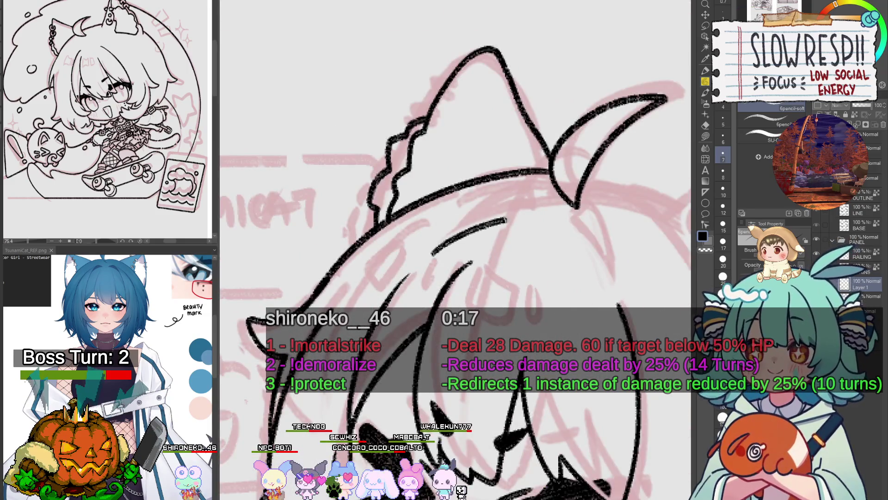
pyautogui.press('h')
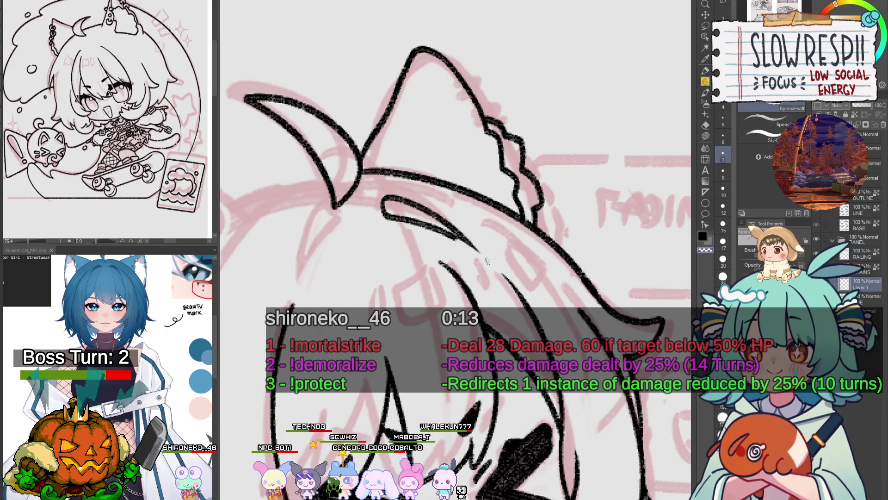
pyautogui.press('h')
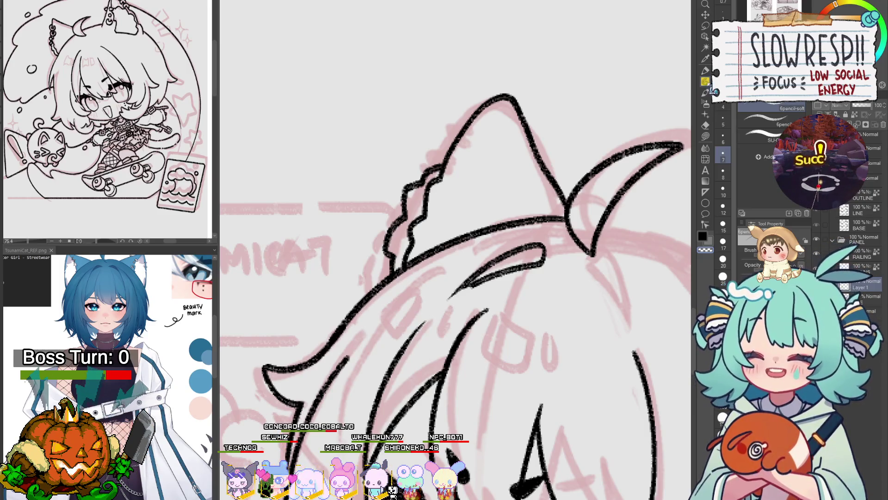
# - Draw a leaf-shaped hair strand under the ahoge and review it mirrored
pyautogui.moveTo(559, 336); pyautogui.dragTo(520, 302)
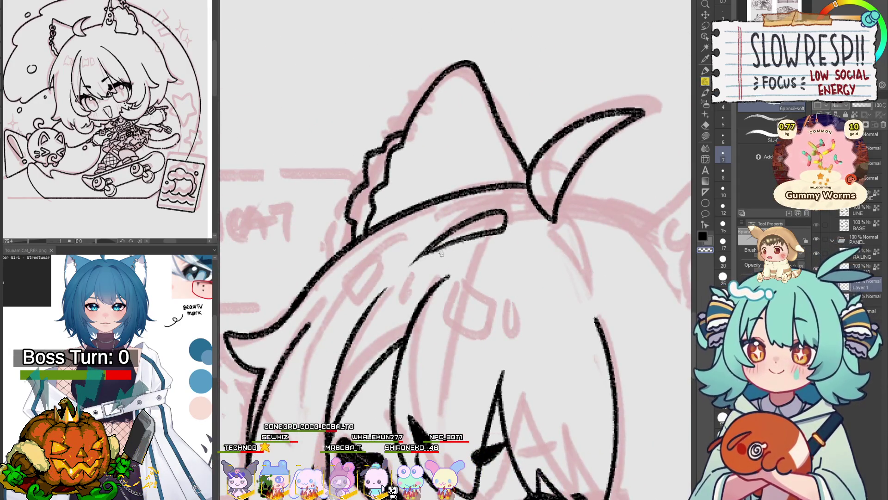
pyautogui.moveTo(489, 245); pyautogui.dragTo(515, 318)
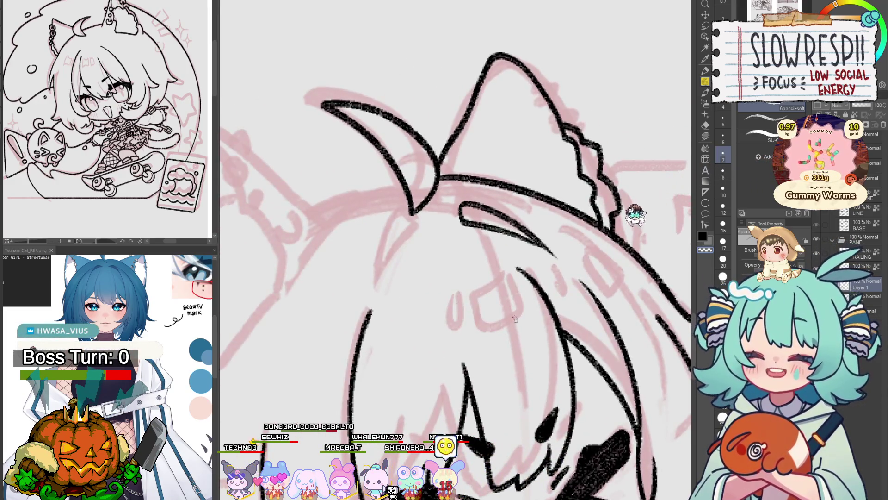
pyautogui.press('h')
pyautogui.press('h')
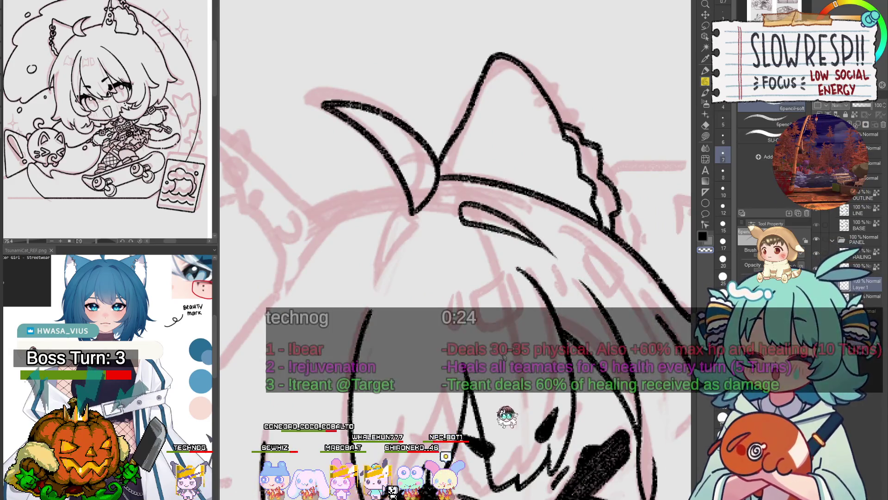
pyautogui.moveTo(437, 236)
pyautogui.mouseDown()
pyautogui.moveTo(383, 295)
pyautogui.moveTo(432, 227)
pyautogui.moveTo(397, 245)
pyautogui.moveTo(377, 296)
pyautogui.moveTo(399, 267)
pyautogui.mouseUp()
pyautogui.hotkey('ctrl', 'z')
pyautogui.hotkey('ctrl', 'z')
pyautogui.moveTo(429, 220); pyautogui.dragTo(378, 298)
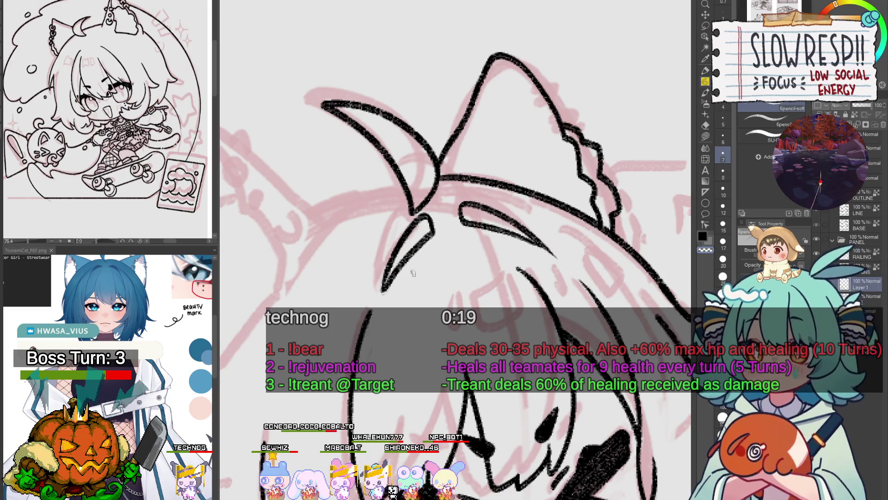
pyautogui.press('h')
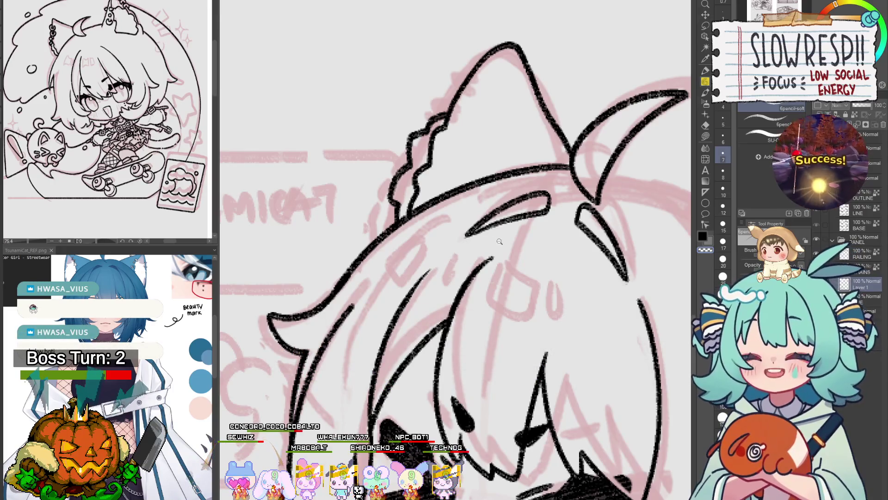
pyautogui.scroll(-3, 499, 241)
pyautogui.scroll(2, 453, 283)
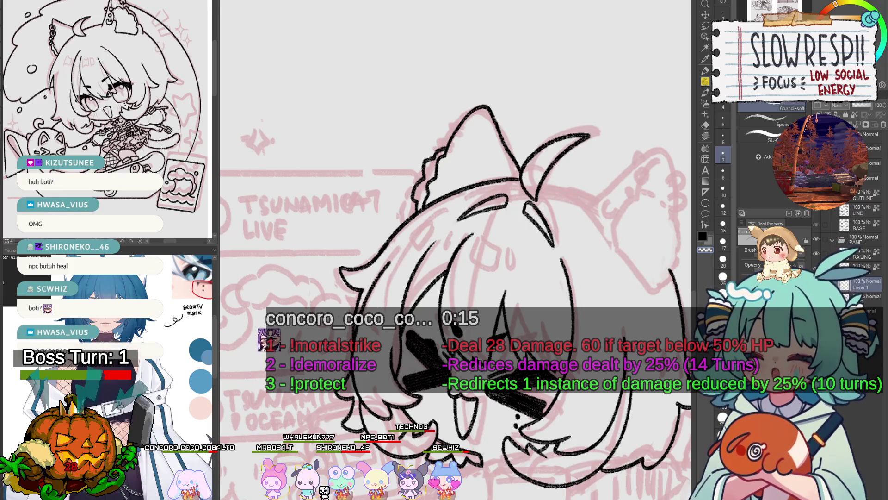
pyautogui.moveTo(664, 141); pyautogui.dragTo(576, 198)
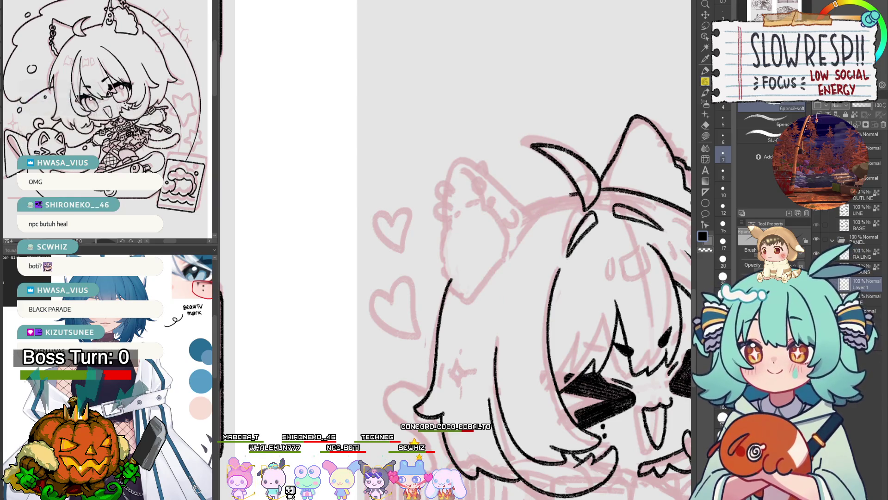
pyautogui.press('h')
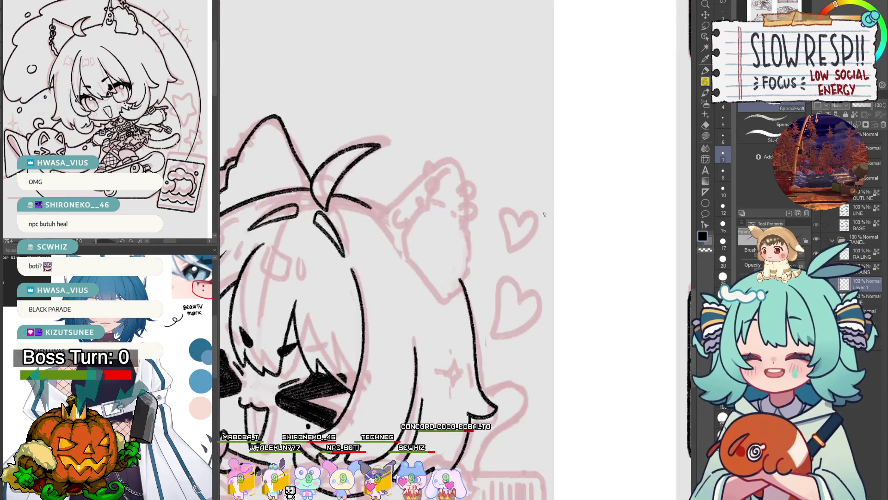
pyautogui.press('h')
pyautogui.scroll(-5, 511, 317)
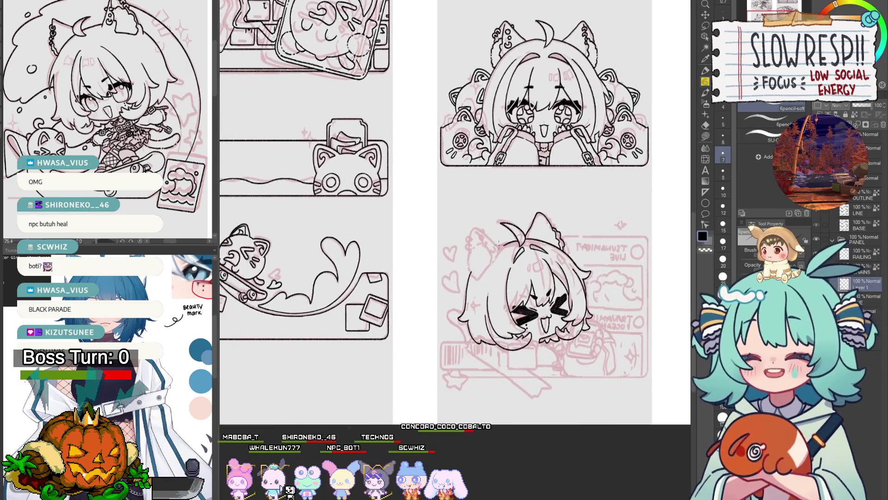
pyautogui.scroll(3, 500, 278)
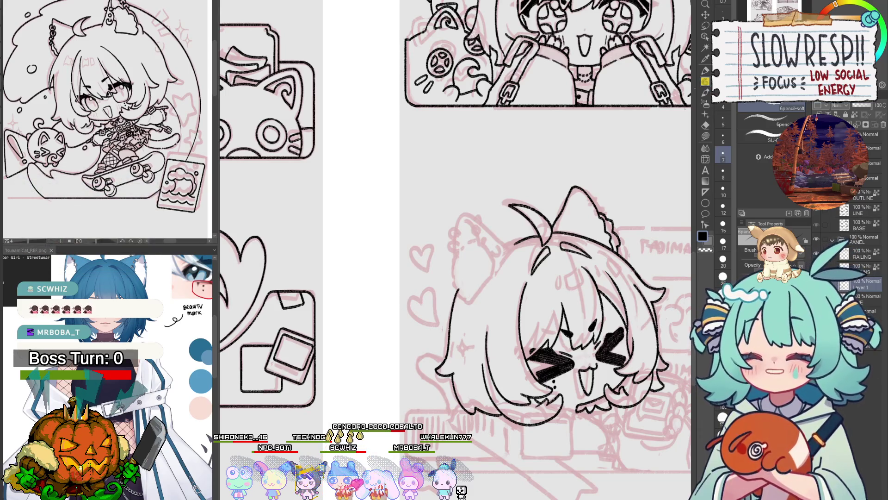
pyautogui.scroll(2, 498, 206)
pyautogui.scroll(2, 498, 206)
# - Outline the right cat ear in the mirrored view and start the left ear's outline
pyautogui.press('h')
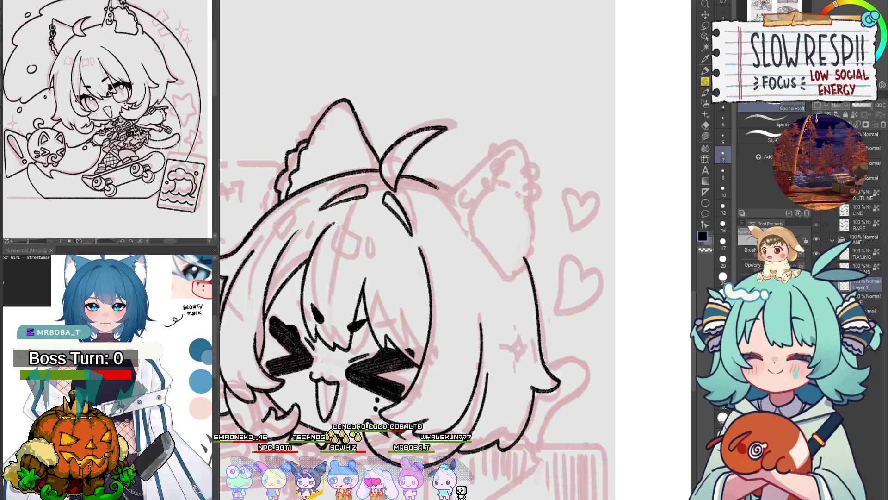
pyautogui.moveTo(438, 187); pyautogui.dragTo(505, 144)
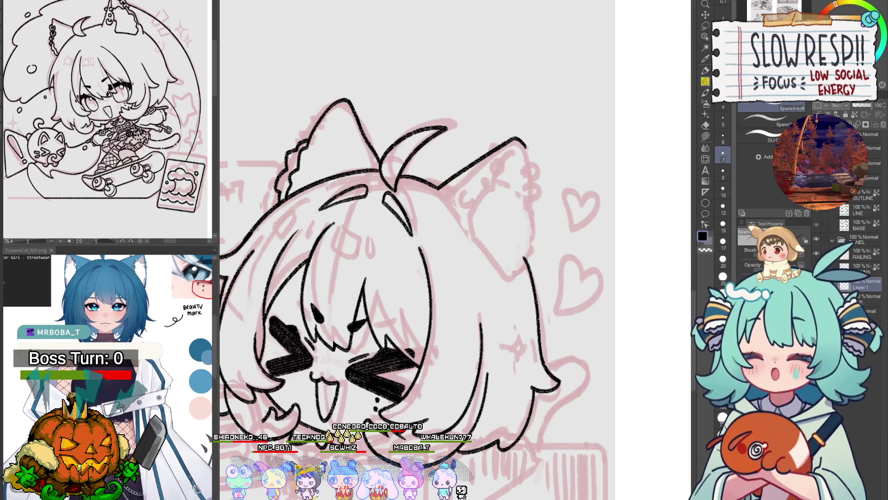
pyautogui.press('h')
pyautogui.moveTo(444, 149)
pyautogui.mouseDown()
pyautogui.moveTo(440, 172)
pyautogui.moveTo(440, 161)
pyautogui.mouseUp()
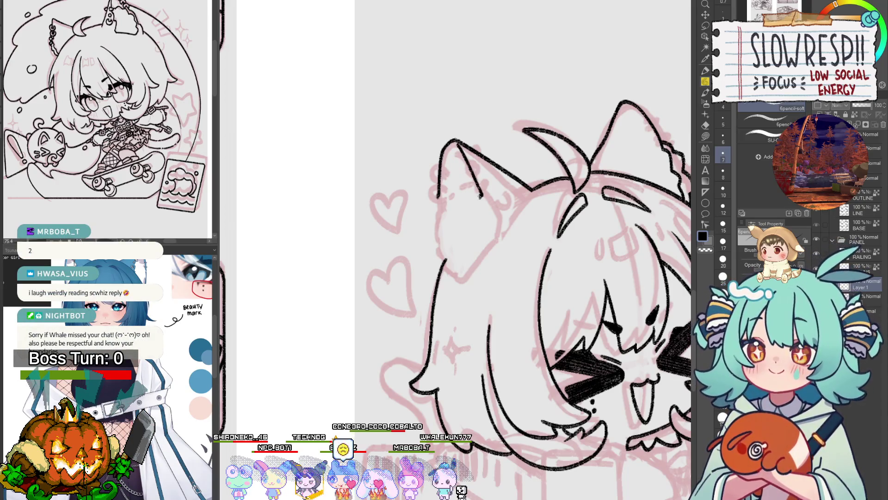
pyautogui.moveTo(507, 207)
pyautogui.mouseDown()
pyautogui.moveTo(495, 222)
pyautogui.moveTo(495, 264)
pyautogui.moveTo(514, 263)
pyautogui.mouseUp()
pyautogui.press('h')
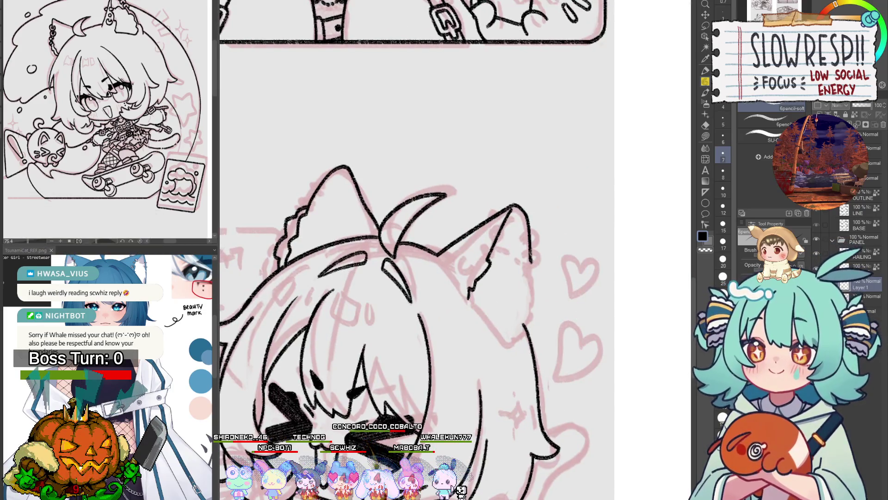
# - Undo the right-edge stroke and extend the right ear outline downward with the pencil
pyautogui.hotkey('ctrl', 'z')
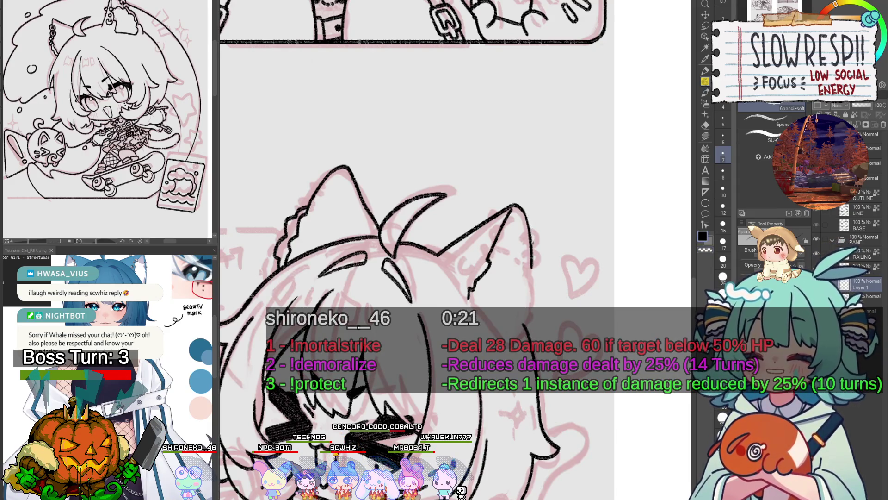
pyautogui.press('e')
pyautogui.press('p')
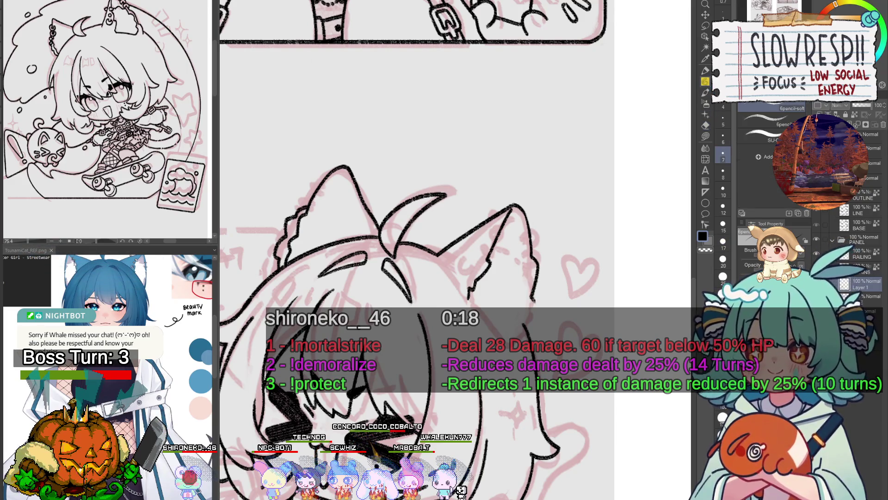
pyautogui.moveTo(533, 299); pyautogui.dragTo(536, 319)
pyautogui.press('c')
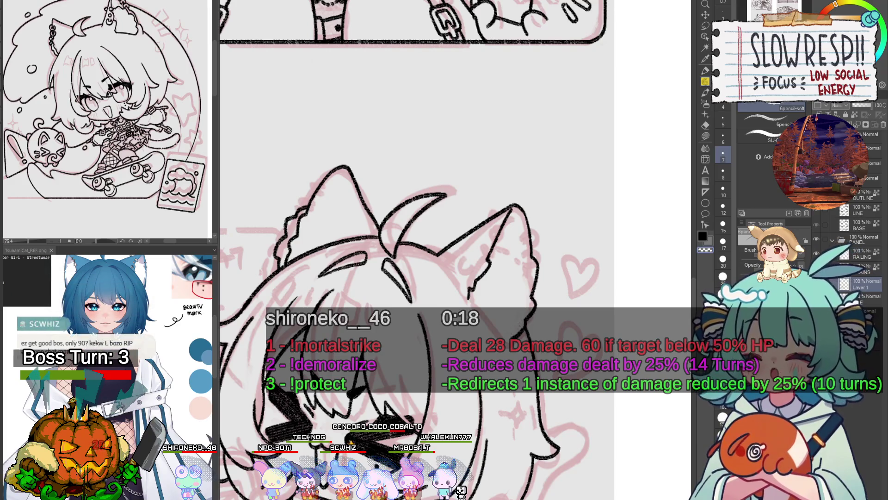
pyautogui.scroll(2, 499, 249)
pyautogui.scroll(-2, 499, 249)
pyautogui.moveTo(536, 329)
pyautogui.mouseDown()
pyautogui.moveTo(583, 310)
pyautogui.moveTo(574, 375)
pyautogui.mouseUp()
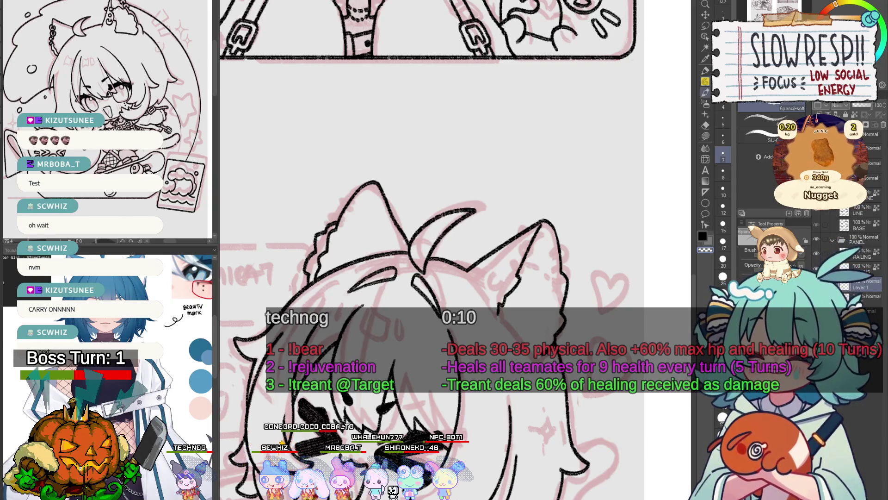
# - Draw fur strokes inside the right cat ear and check them in the mirrored view
pyautogui.moveTo(530, 292); pyautogui.dragTo(542, 280)
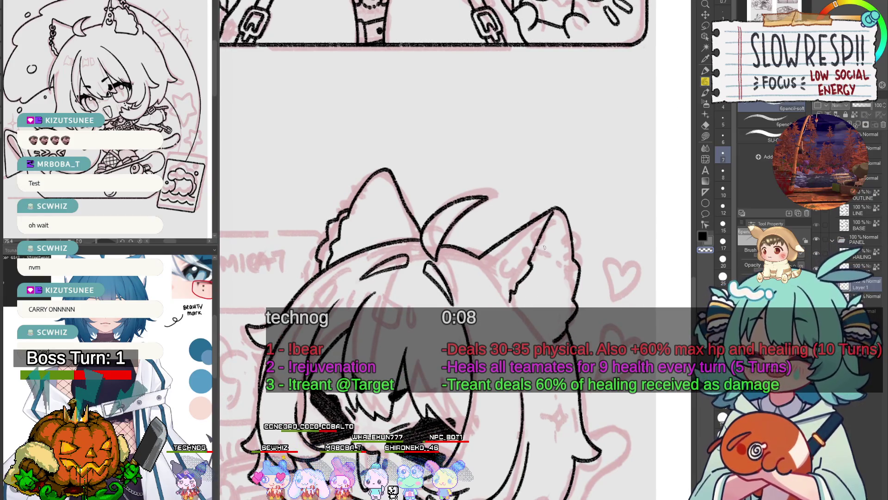
pyautogui.moveTo(553, 259); pyautogui.dragTo(567, 294)
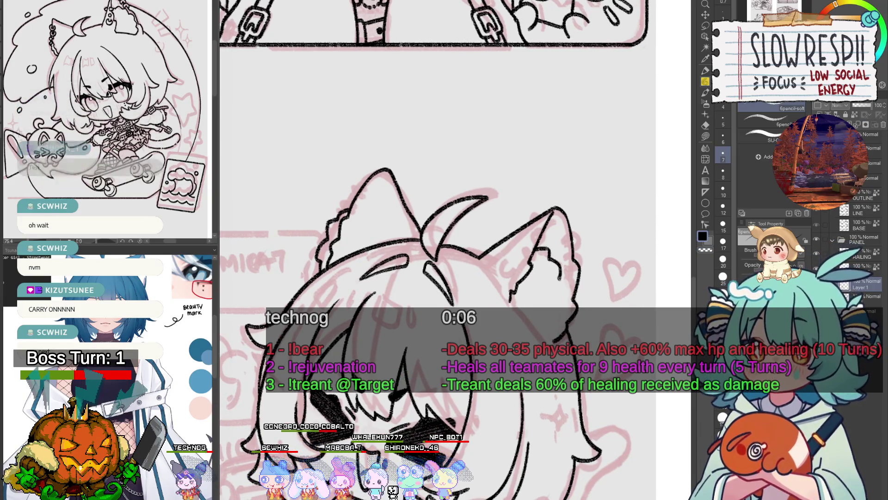
pyautogui.press('h')
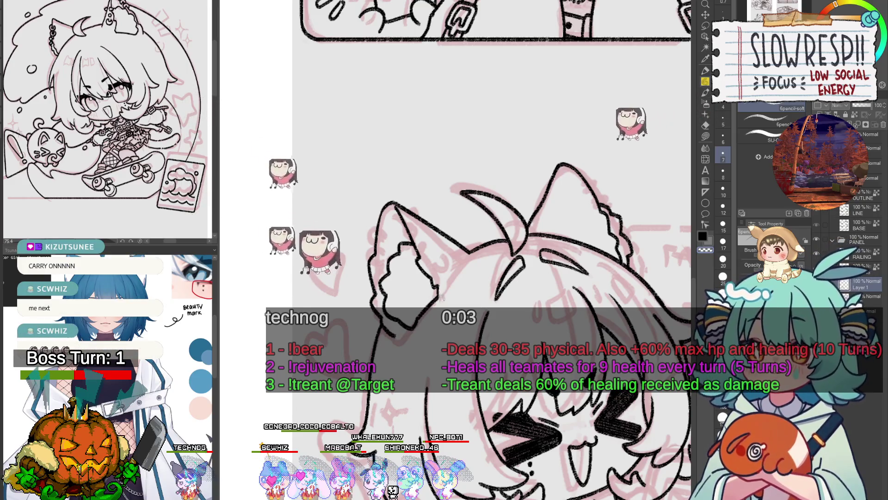
pyautogui.press('h')
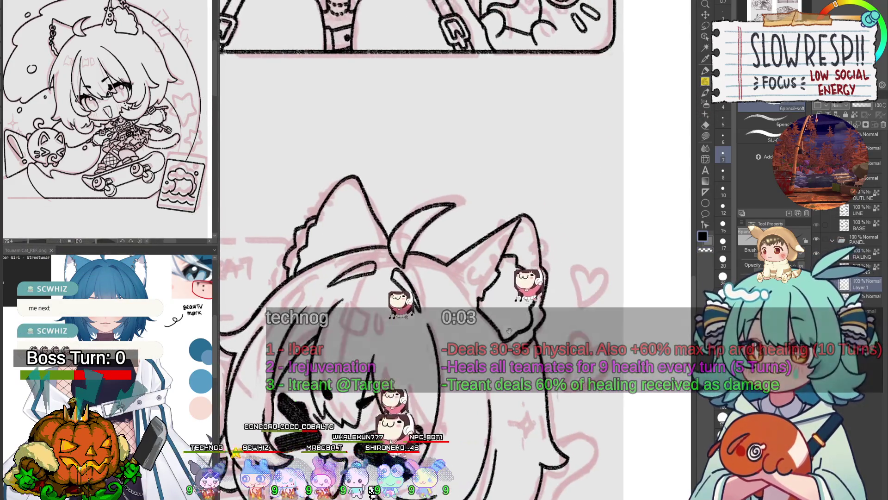
# - Zoom in closer on the cat ears
pyautogui.scroll(-5, 523, 310)
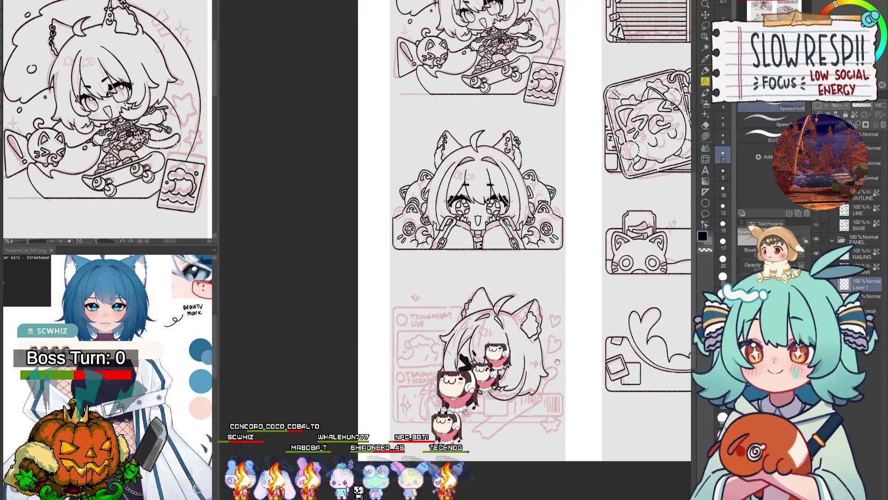
pyautogui.scroll(5, 533, 346)
pyautogui.scroll(1, 523, 340)
pyautogui.scroll(2, 513, 336)
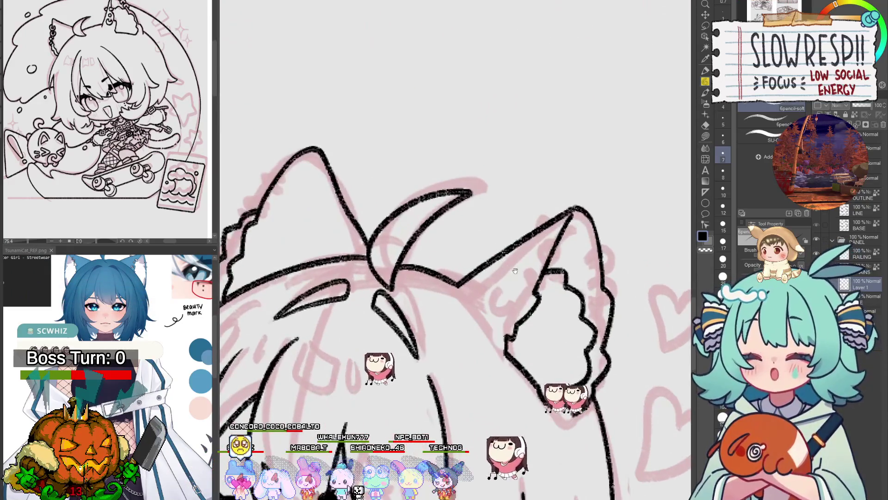
pyautogui.scroll(2, 499, 327)
pyautogui.scroll(1, 499, 327)
pyautogui.scroll(1, 502, 324)
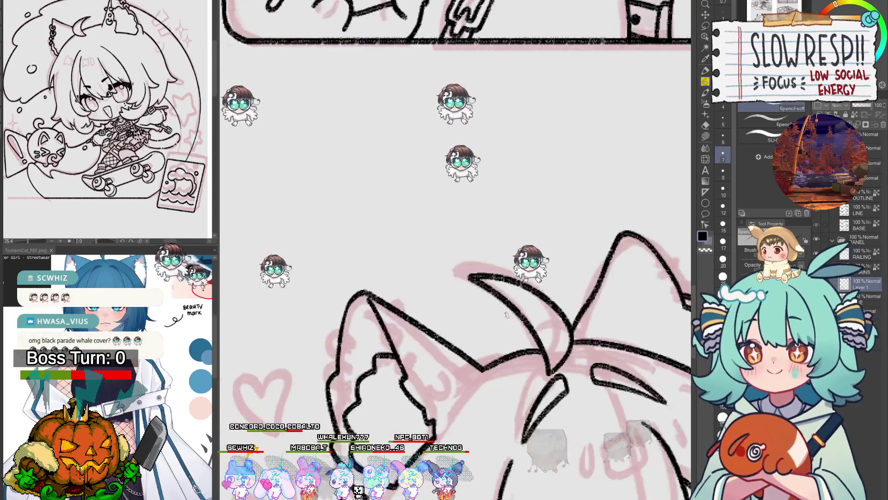
pyautogui.scroll(1, 507, 316)
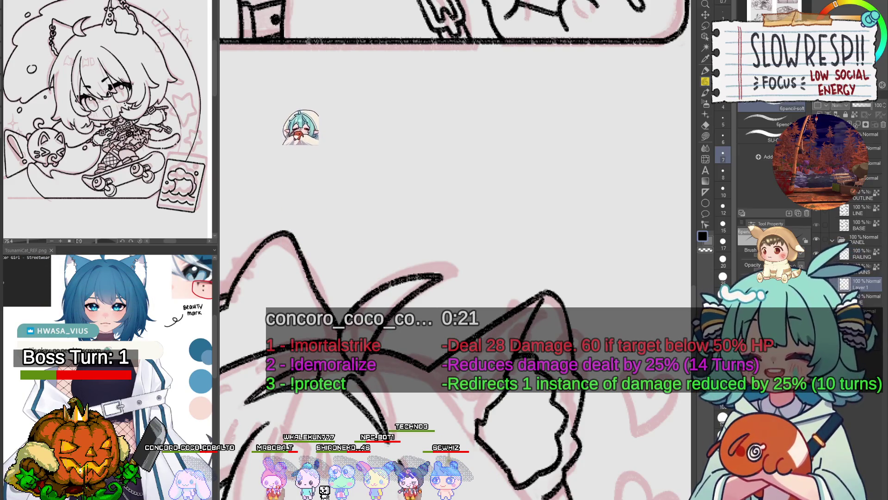
# - Hide the line art to see the sketch, restore it with new Layer 3, and frame the left ear
pyautogui.scroll(2, 455, 250)
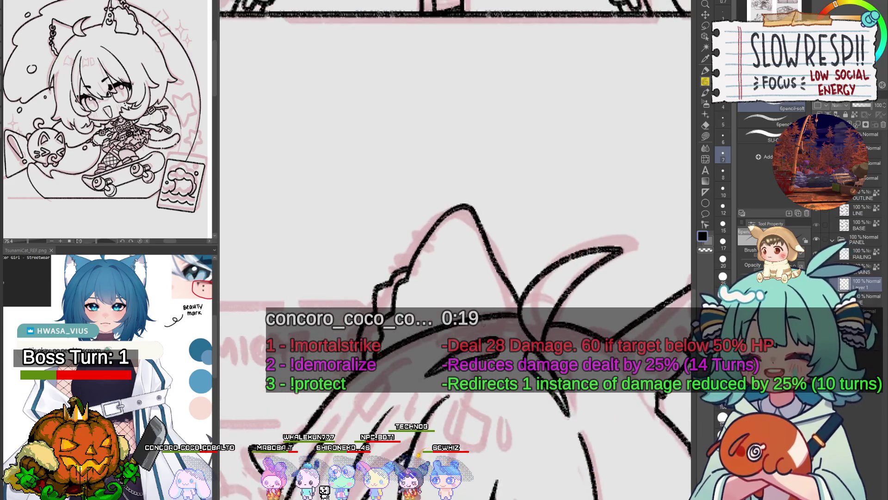
pyautogui.press('Delete')
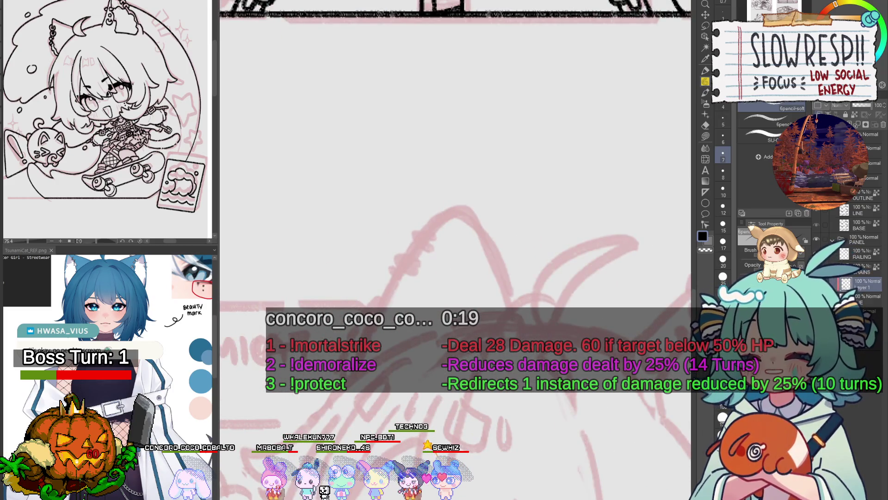
pyautogui.hotkey('ctrl', 'v')
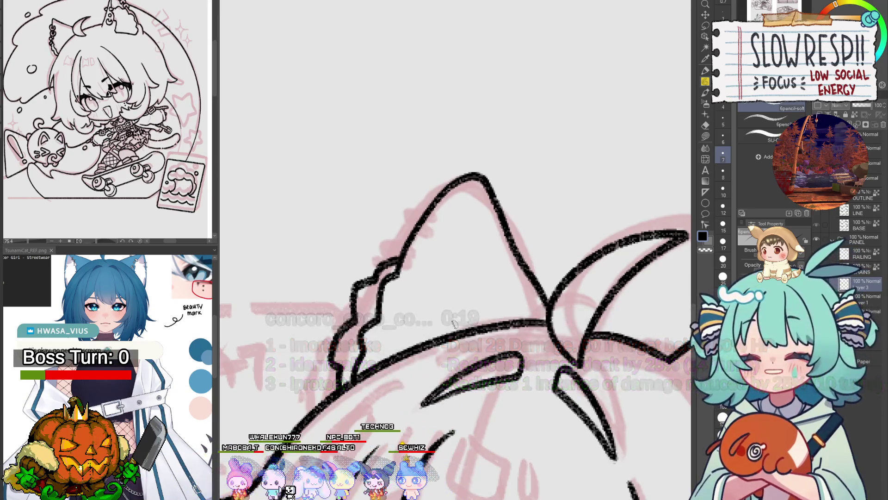
pyautogui.moveTo(512, 366); pyautogui.dragTo(487, 329)
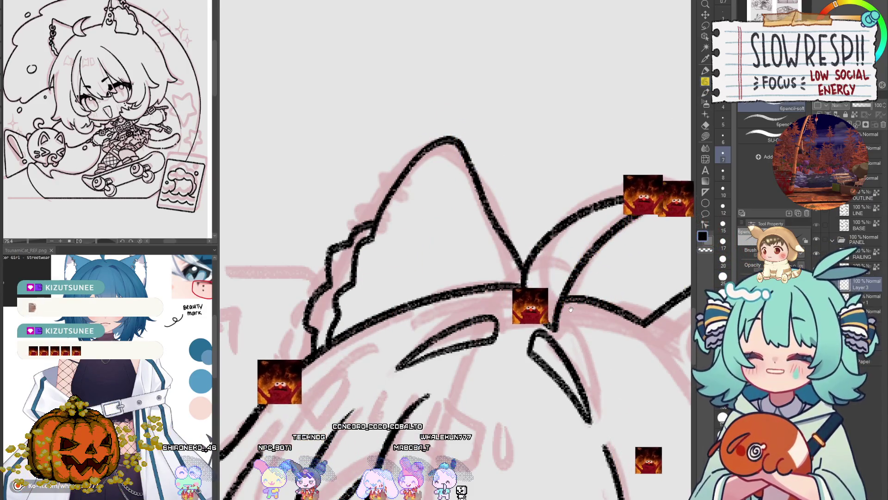
# - Zoom out and mirror the view to check the head's proportions
pyautogui.scroll(-2, 597, 244)
pyautogui.scroll(-1, 597, 244)
pyautogui.scroll(-1, 596, 244)
pyautogui.moveTo(597, 244)
pyautogui.mouseDown()
pyautogui.moveTo(527, 249)
pyautogui.moveTo(544, 309)
pyautogui.mouseUp()
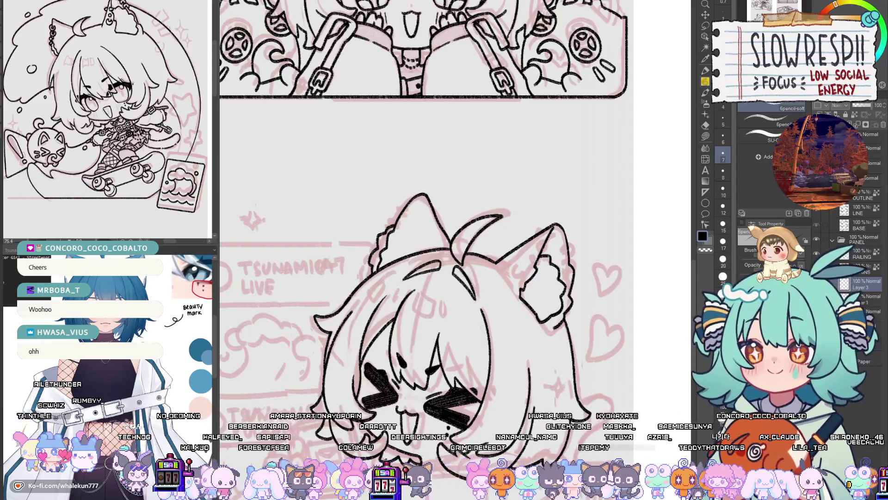
pyautogui.scroll(-5, 444, 231)
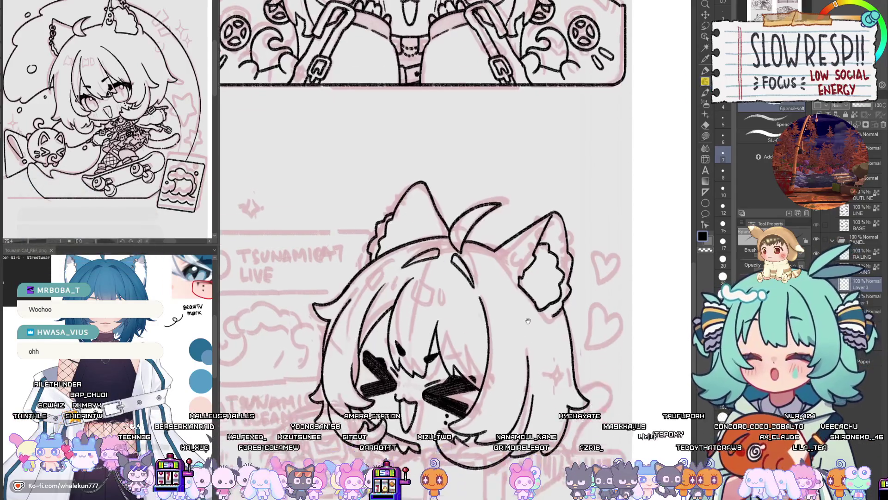
pyautogui.press('h')
pyautogui.press('h')
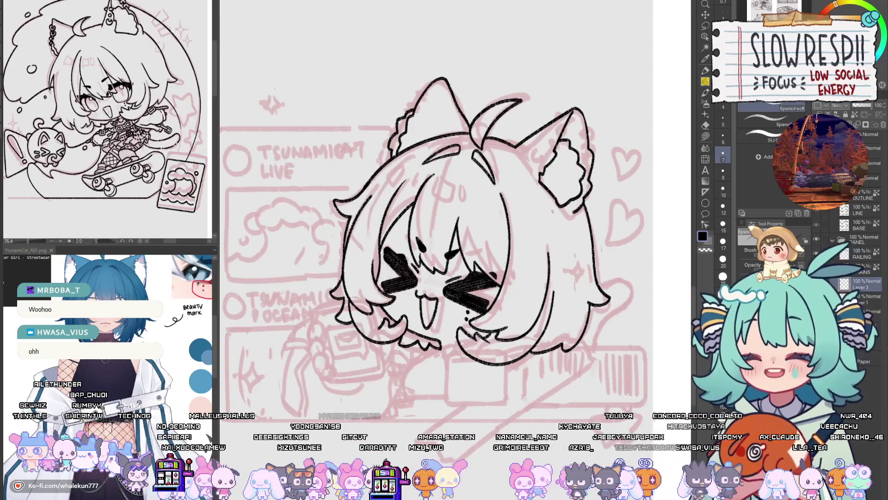
pyautogui.moveTo(537, 320); pyautogui.dragTo(524, 307)
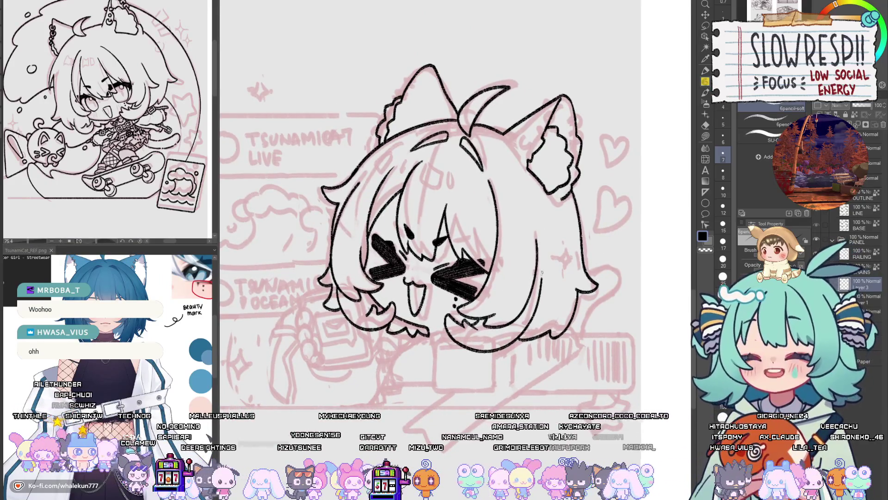
# - Erase stray lines around the top of the head, then return to the pencil
pyautogui.scroll(2, 542, 273)
pyautogui.press('e')
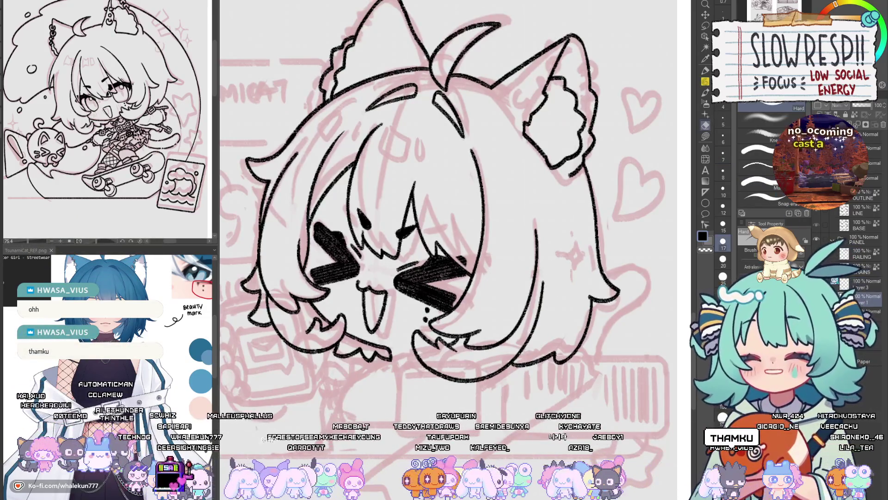
pyautogui.moveTo(550, 306); pyautogui.dragTo(560, 214)
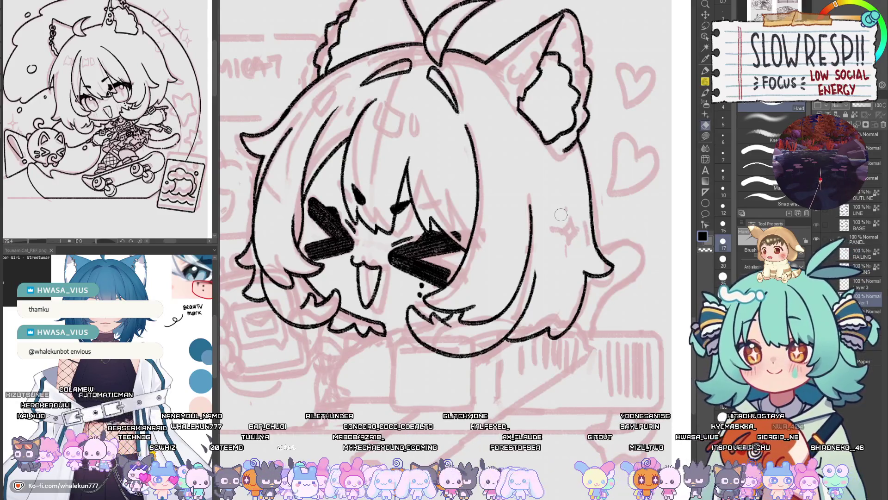
pyautogui.press('p')
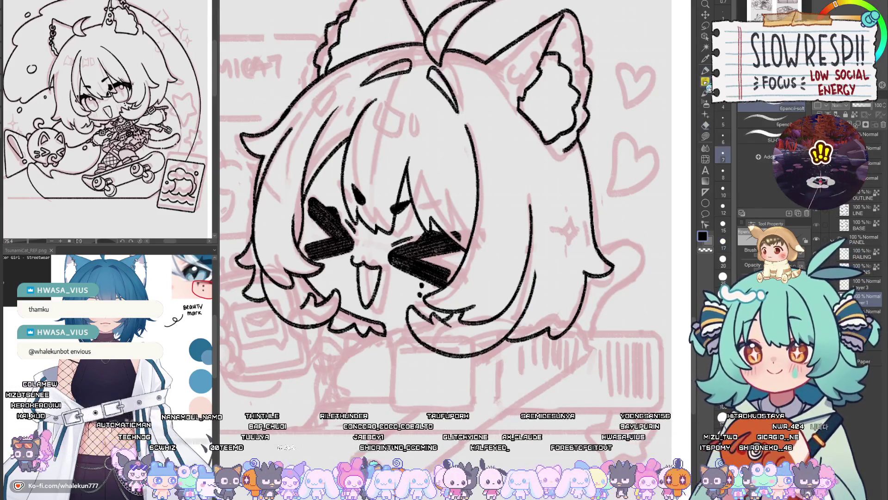
pyautogui.moveTo(560, 214); pyautogui.dragTo(543, 238)
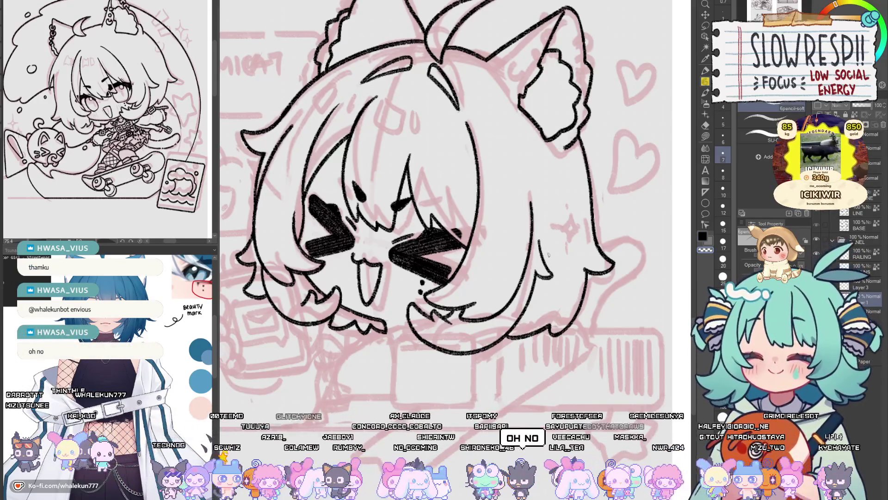
# - Zoom out to the whole sheet, unmirror the canvas, then zoom back in on the cat-ear outline
pyautogui.scroll(-2, 549, 254)
pyautogui.scroll(-2, 548, 254)
pyautogui.scroll(-2, 548, 254)
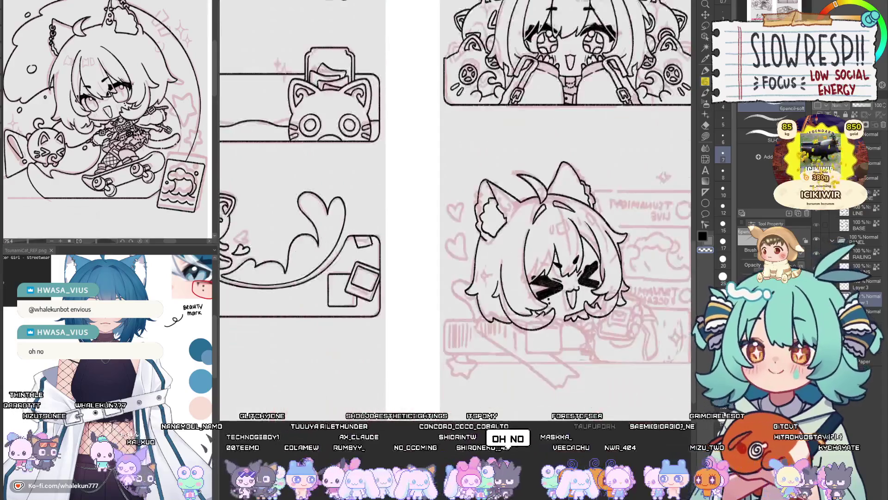
pyautogui.press('h')
pyautogui.scroll(-1, 456, 208)
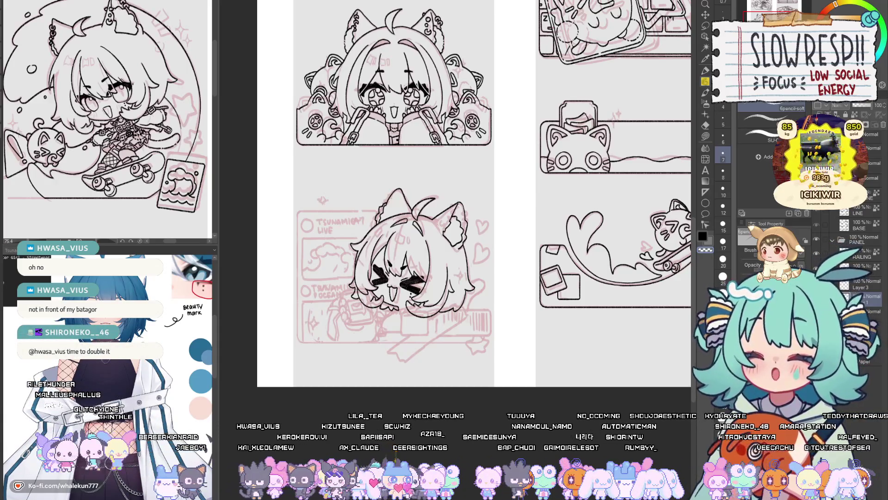
pyautogui.scroll(3, 379, 211)
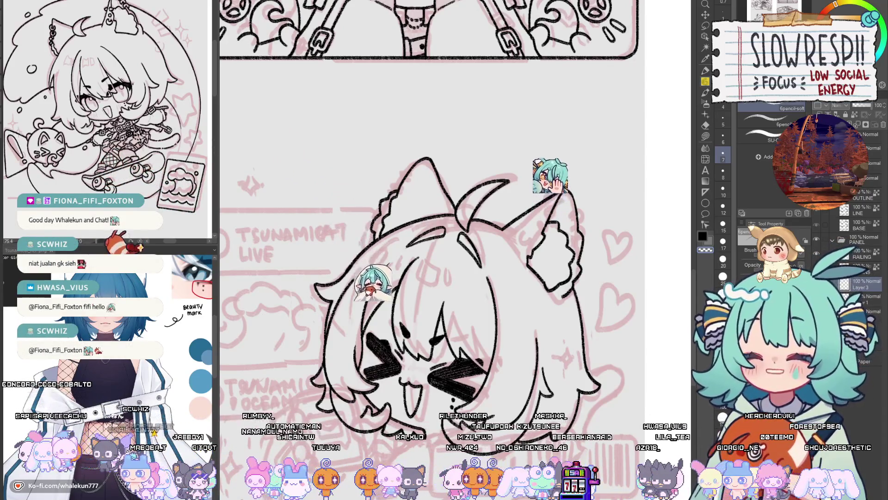
pyautogui.moveTo(555, 329); pyautogui.dragTo(573, 289)
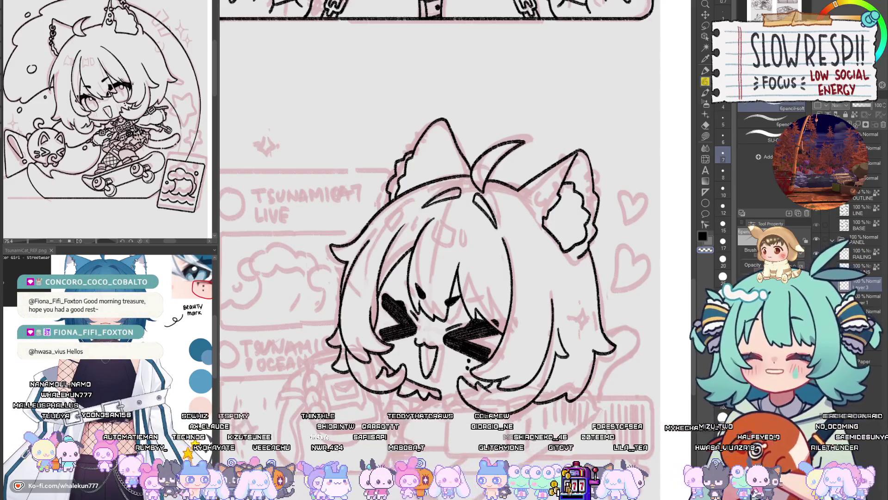
pyautogui.scroll(-3, 440, 250)
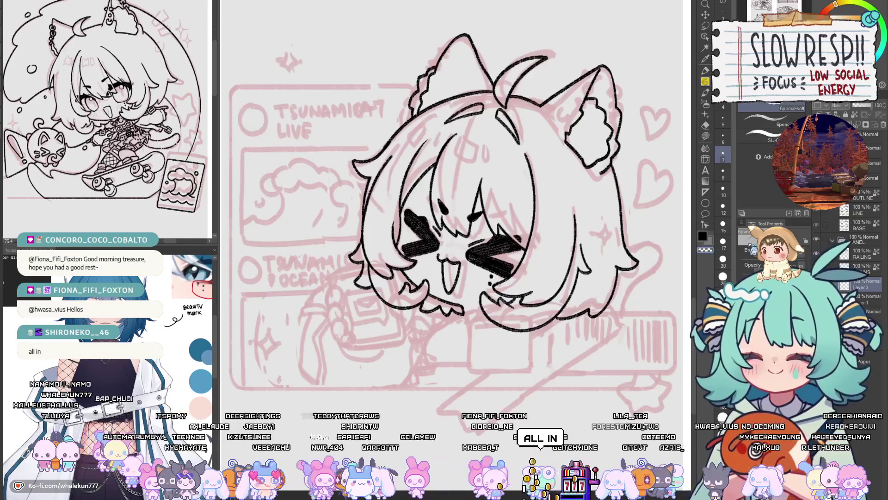
pyautogui.scroll(2, 451, 206)
pyautogui.scroll(5, 451, 206)
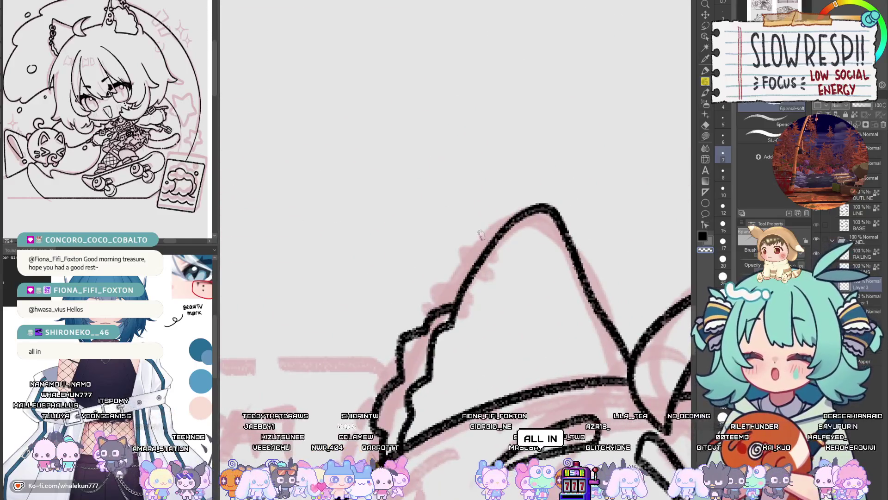
# - Undo an oversized trial loop and merge Layer 3 Copy down into Layer 3
pyautogui.moveTo(479, 238)
pyautogui.mouseDown()
pyautogui.moveTo(509, 265)
pyautogui.moveTo(465, 292)
pyautogui.mouseUp()
pyautogui.hotkey('ctrl', 'z')
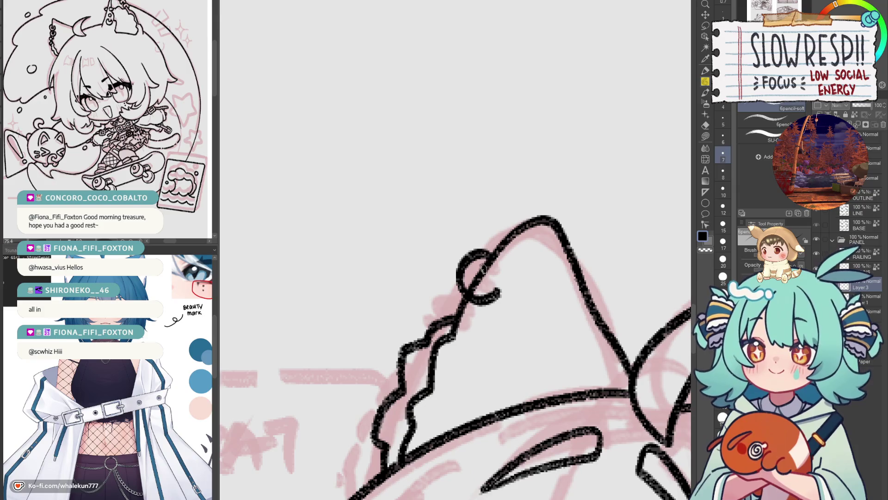
pyautogui.moveTo(493, 290)
pyautogui.mouseDown()
pyautogui.moveTo(484, 349)
pyautogui.moveTo(492, 357)
pyautogui.moveTo(492, 345)
pyautogui.mouseUp()
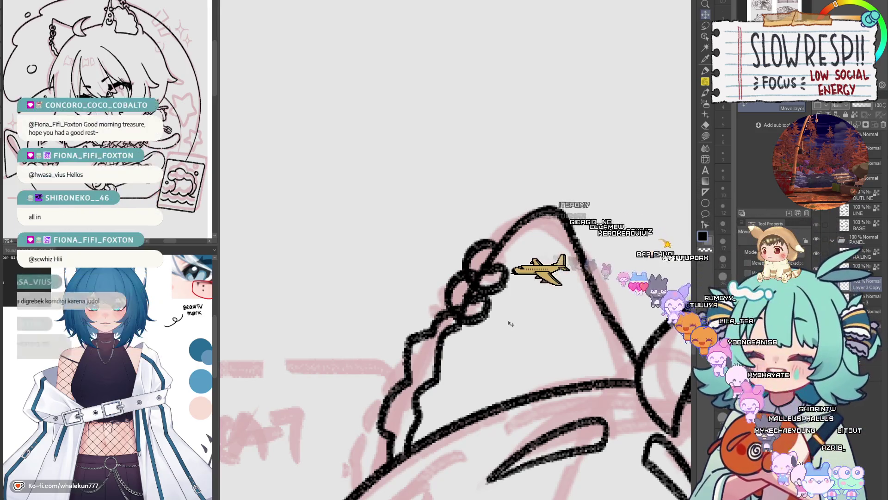
pyautogui.press('p')
pyautogui.hotkey('ctrl', 'e')
# - Ink piercing rings dangling below the loops on the left cat ear
pyautogui.press('e')
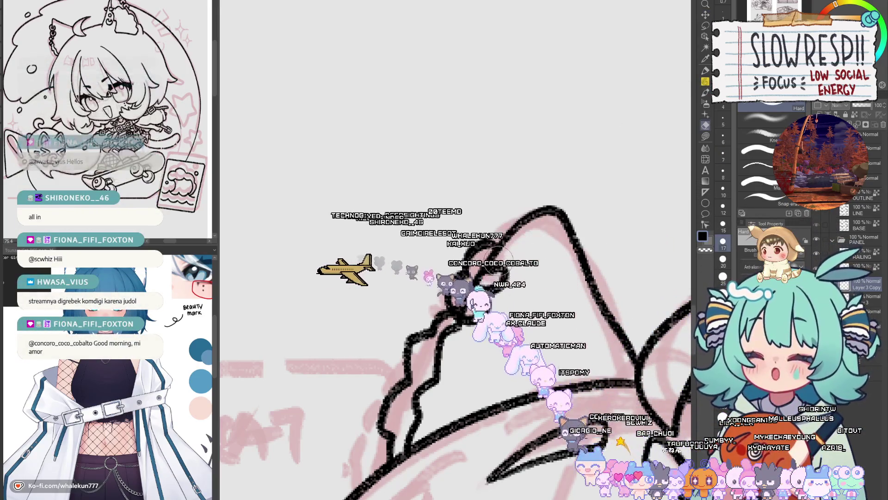
pyautogui.press('p')
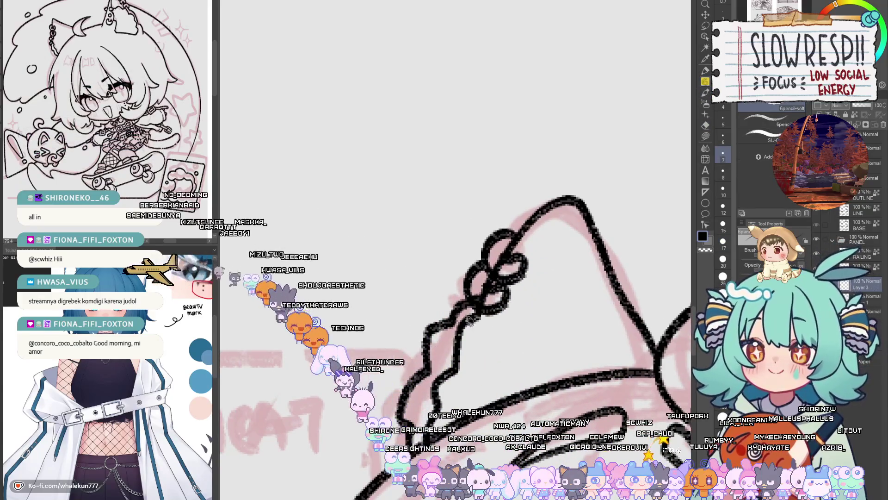
pyautogui.moveTo(474, 322)
pyautogui.mouseDown()
pyautogui.moveTo(480, 371)
pyautogui.moveTo(490, 360)
pyautogui.mouseUp()
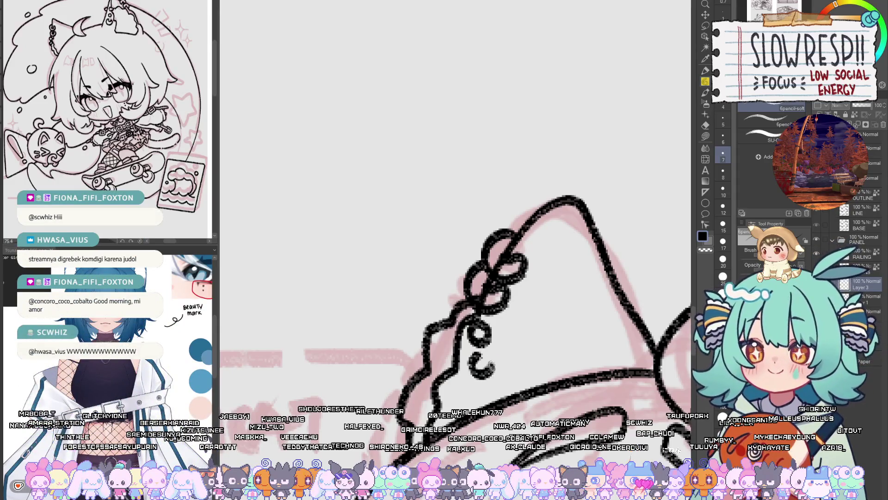
pyautogui.scroll(-3, 495, 360)
pyautogui.scroll(2, 447, 347)
pyautogui.scroll(2, 447, 347)
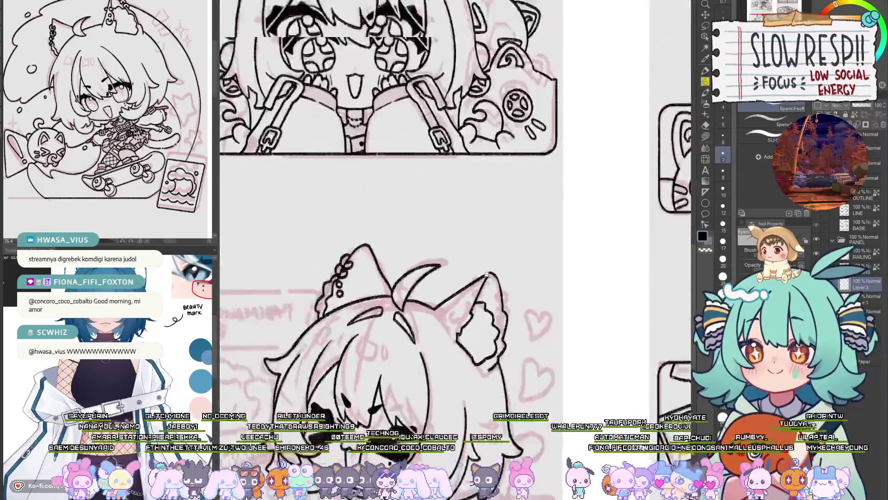
pyautogui.scroll(2, 447, 347)
pyautogui.scroll(-1, 447, 347)
pyautogui.scroll(2, 476, 329)
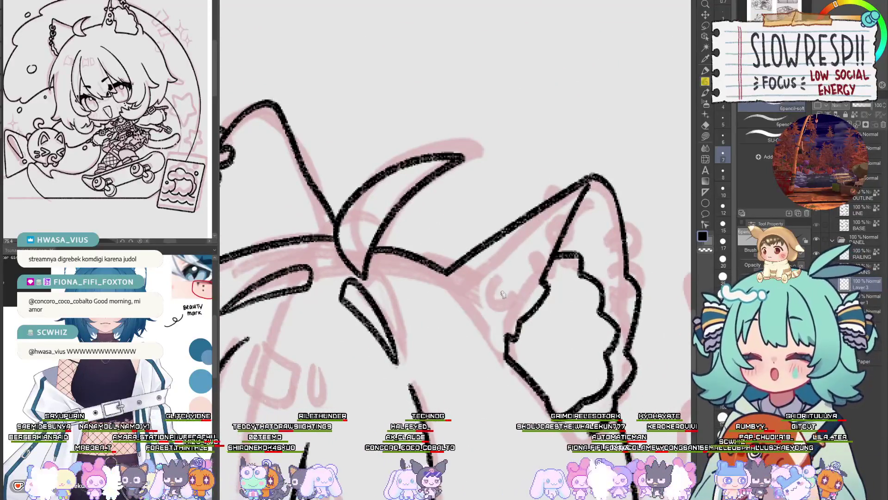
# - Draw a round piercing ring on the right ear, redoing a partial first attempt
pyautogui.scroll(1, 506, 312)
pyautogui.moveTo(505, 313); pyautogui.dragTo(504, 330)
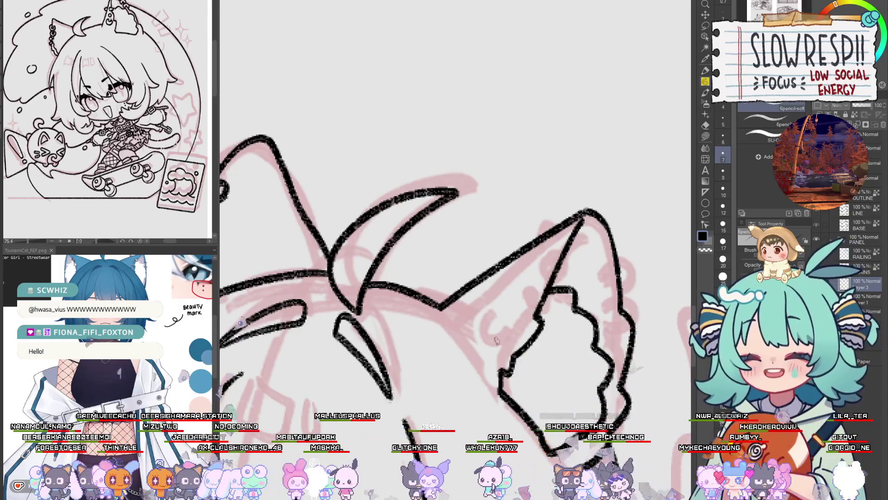
pyautogui.moveTo(524, 321)
pyautogui.mouseDown()
pyautogui.moveTo(539, 295)
pyautogui.moveTo(495, 300)
pyautogui.moveTo(515, 324)
pyautogui.mouseUp()
pyautogui.hotkey('ctrl', 'z')
pyautogui.moveTo(514, 283)
pyautogui.mouseDown()
pyautogui.moveTo(496, 317)
pyautogui.moveTo(531, 303)
pyautogui.moveTo(511, 278)
pyautogui.mouseUp()
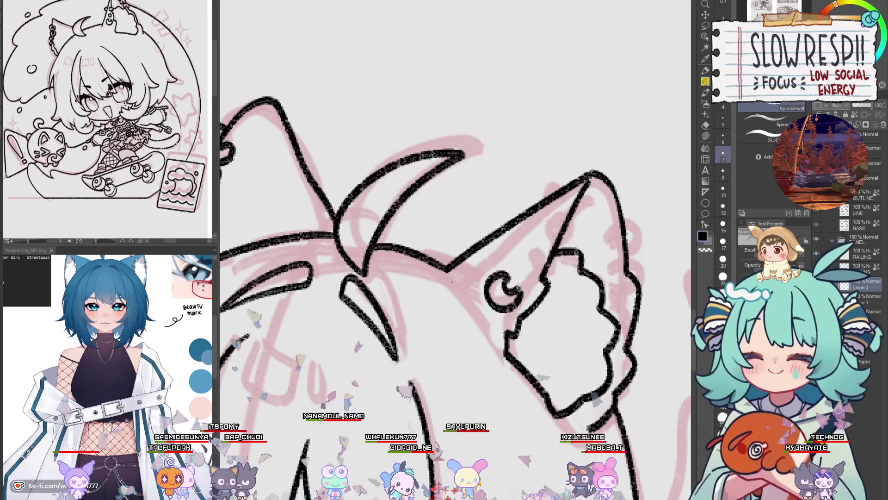
# - Redraw the small stud beside the crescent and add a hoop ring on the right ear's edge
pyautogui.moveTo(521, 257)
pyautogui.mouseDown()
pyautogui.moveTo(501, 348)
pyautogui.moveTo(477, 311)
pyautogui.moveTo(480, 319)
pyautogui.mouseUp()
pyautogui.hotkey('ctrl', 'z')
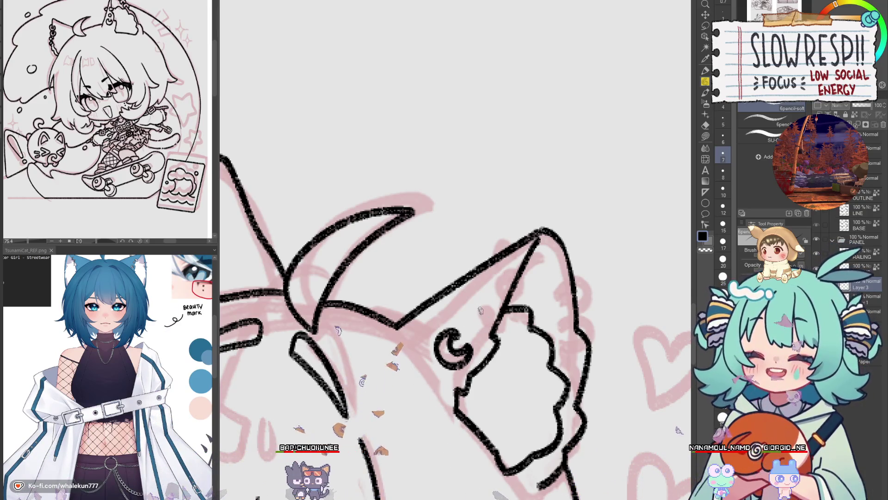
pyautogui.moveTo(476, 309)
pyautogui.mouseDown()
pyautogui.moveTo(511, 298)
pyautogui.moveTo(490, 290)
pyautogui.moveTo(480, 250)
pyautogui.moveTo(508, 284)
pyautogui.mouseUp()
pyautogui.hotkey('ctrl', 'z')
pyautogui.press('h')
pyautogui.press('h')
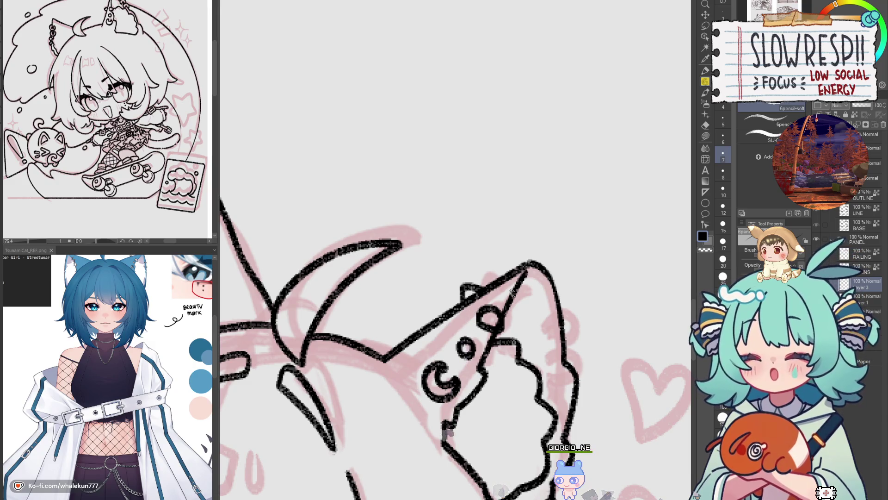
pyautogui.scroll(-3, 656, 158)
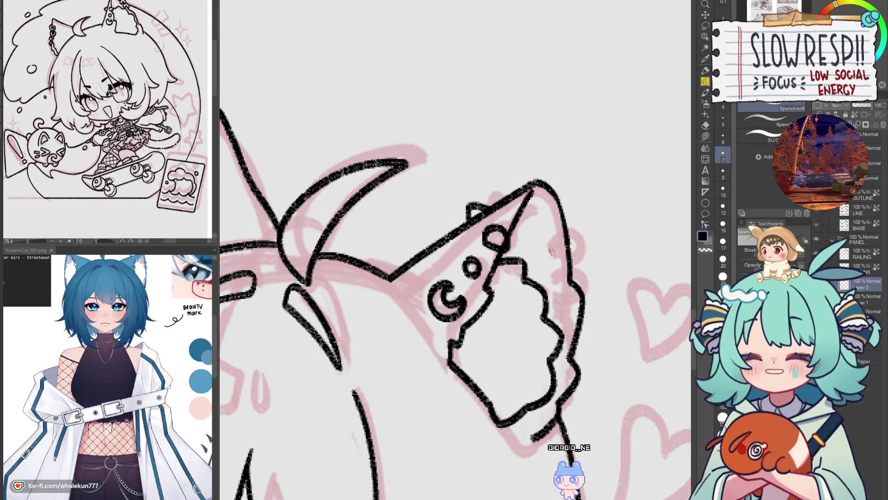
pyautogui.hotkey('ctrl', 'z')
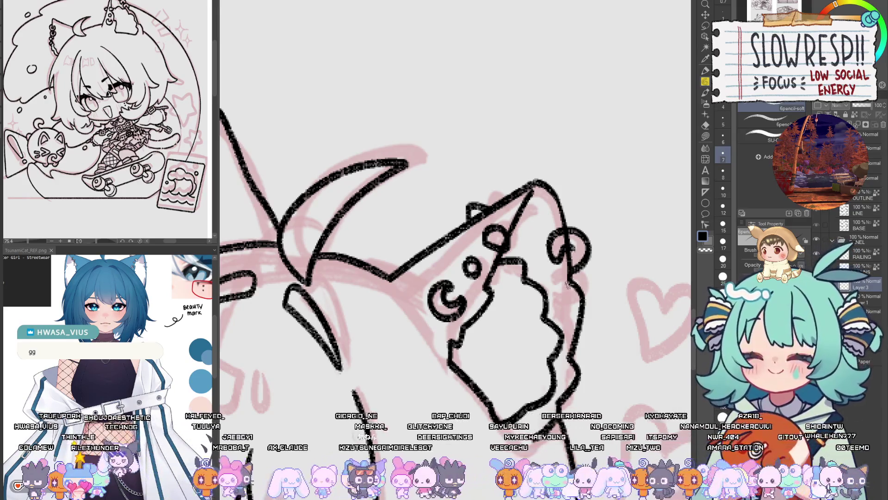
pyautogui.scroll(-1, 553, 260)
pyautogui.moveTo(548, 291); pyautogui.dragTo(551, 304)
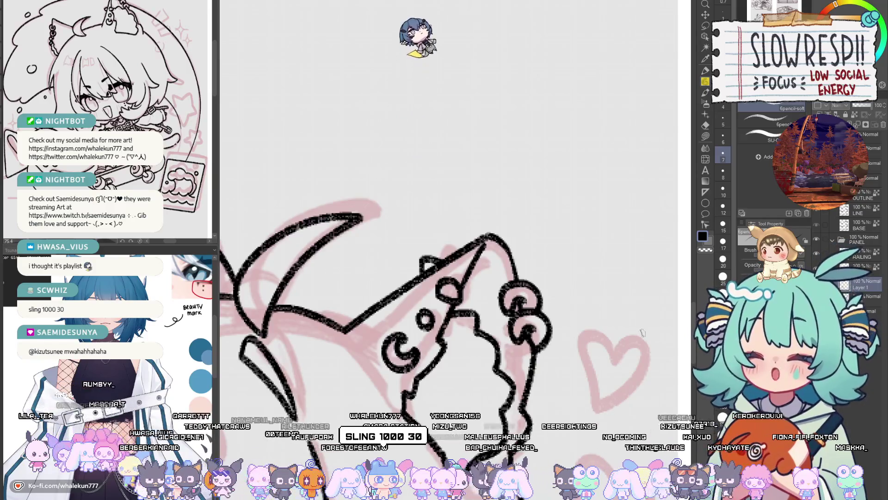
pyautogui.scroll(-3, 642, 332)
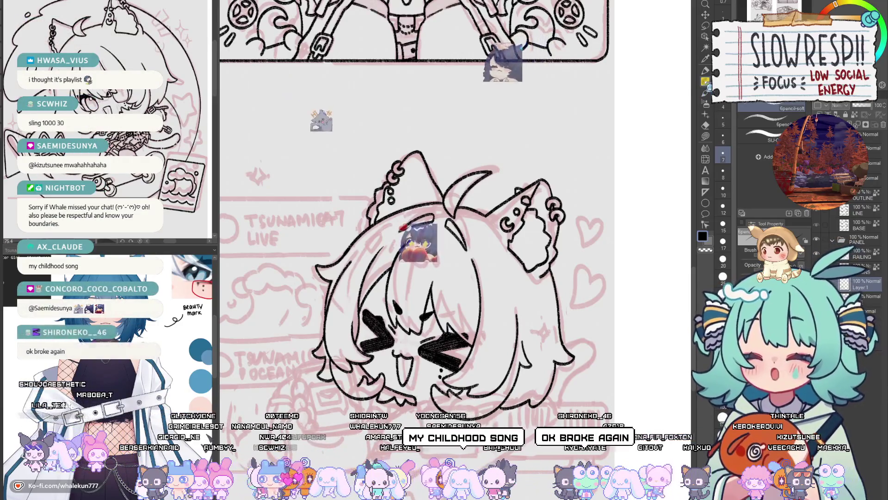
pyautogui.moveTo(585, 280); pyautogui.dragTo(564, 255)
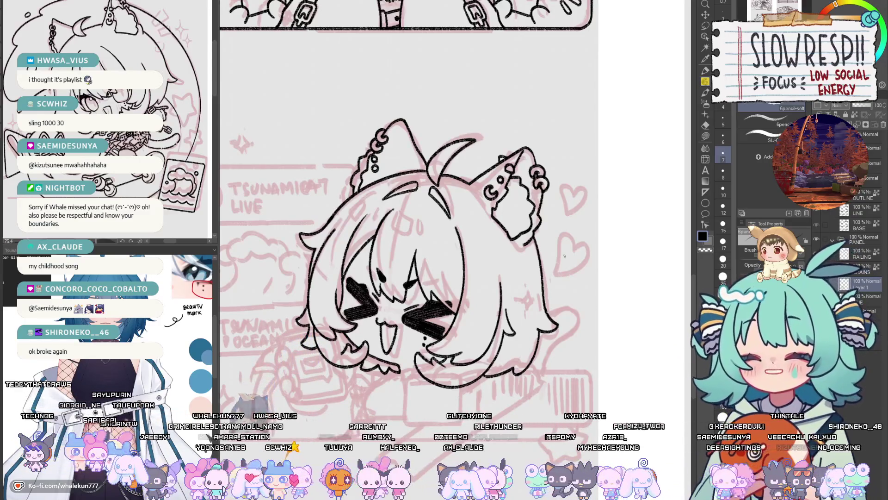
pyautogui.press('h')
pyautogui.press('h')
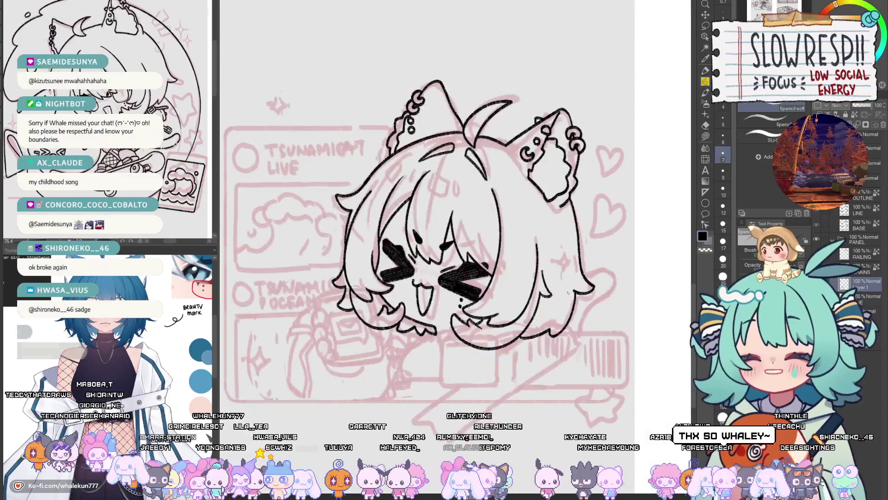
pyautogui.scroll(2, 568, 292)
pyautogui.scroll(2, 551, 290)
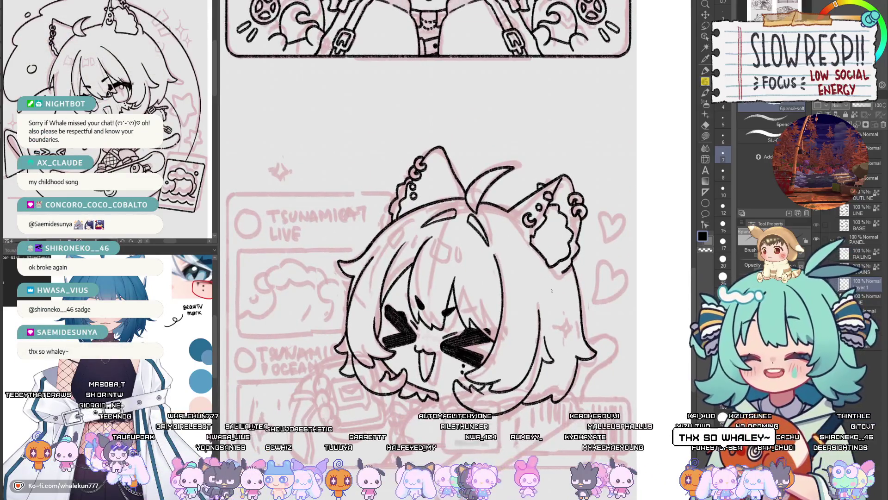
pyautogui.scroll(3, 528, 173)
pyautogui.scroll(2, 528, 173)
pyautogui.press('h')
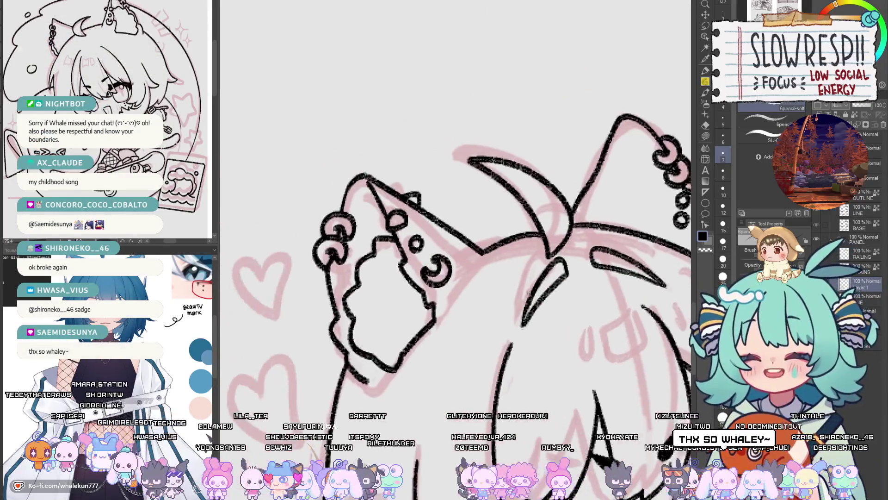
pyautogui.press('h')
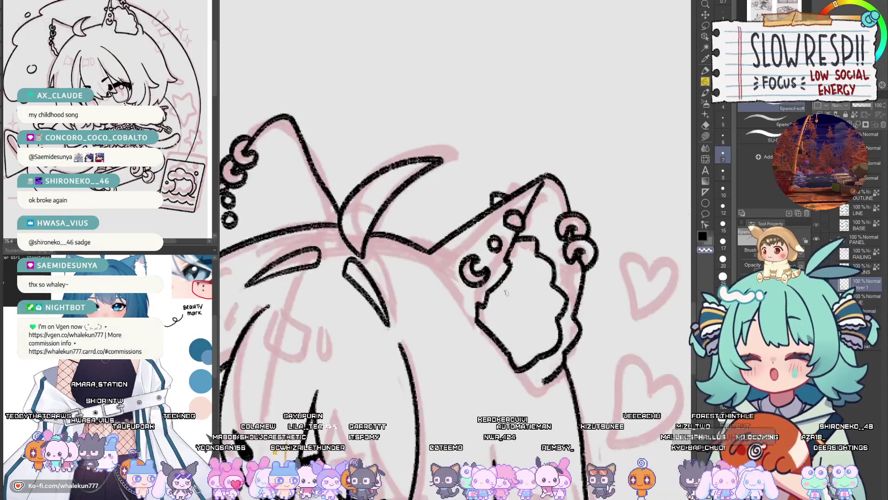
pyautogui.scroll(-3, 486, 342)
pyautogui.moveTo(486, 342); pyautogui.dragTo(456, 295)
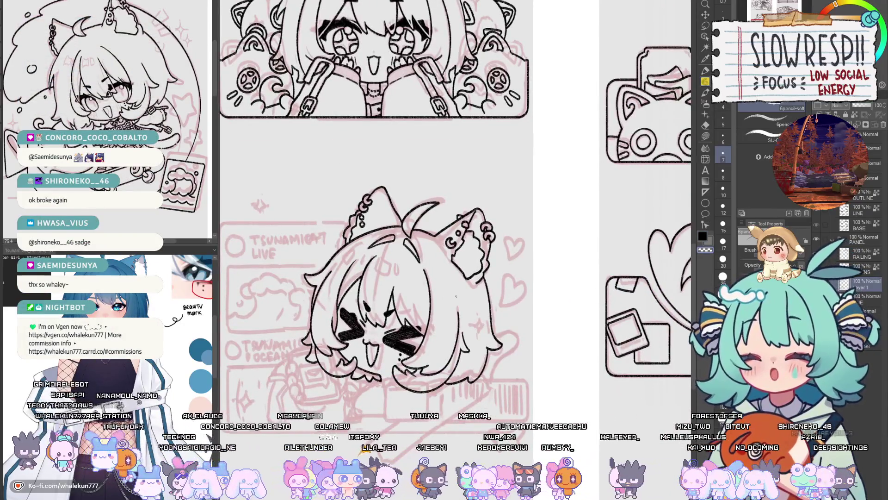
pyautogui.scroll(-2, 456, 295)
pyautogui.scroll(1, 468, 304)
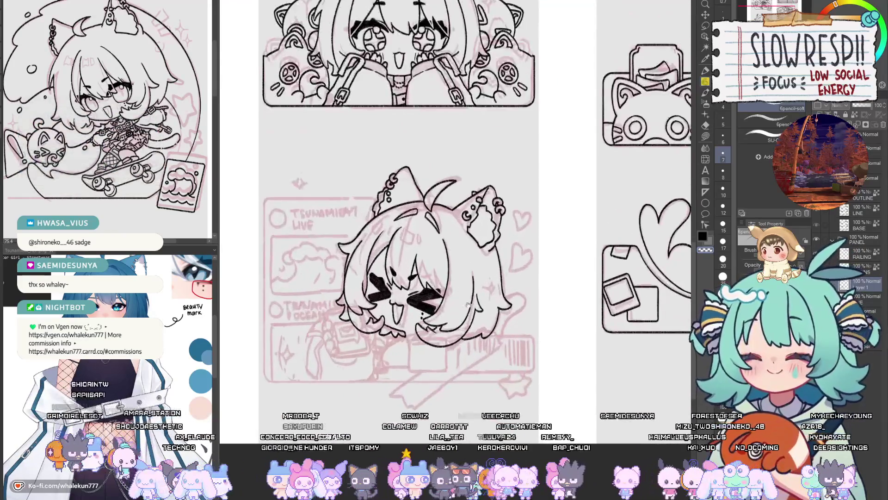
pyautogui.press('h')
pyautogui.scroll(-1, 478, 329)
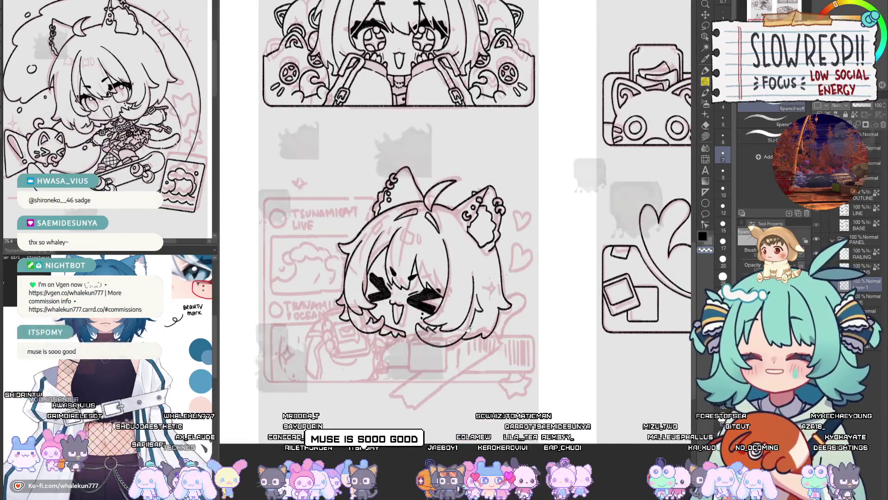
pyautogui.press('h')
pyautogui.scroll(1, 486, 342)
pyautogui.press('h')
pyautogui.press('h')
pyautogui.scroll(-1, 483, 339)
pyautogui.scroll(1, 480, 333)
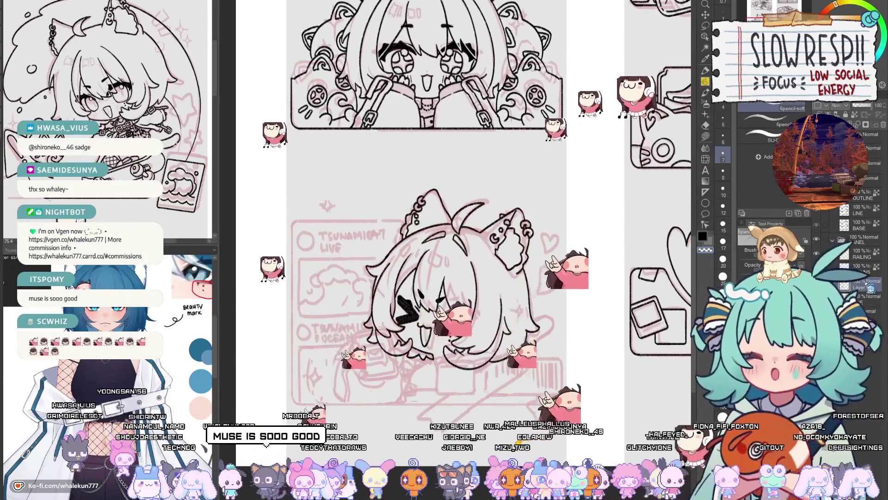
pyautogui.press('h')
pyautogui.press('h')
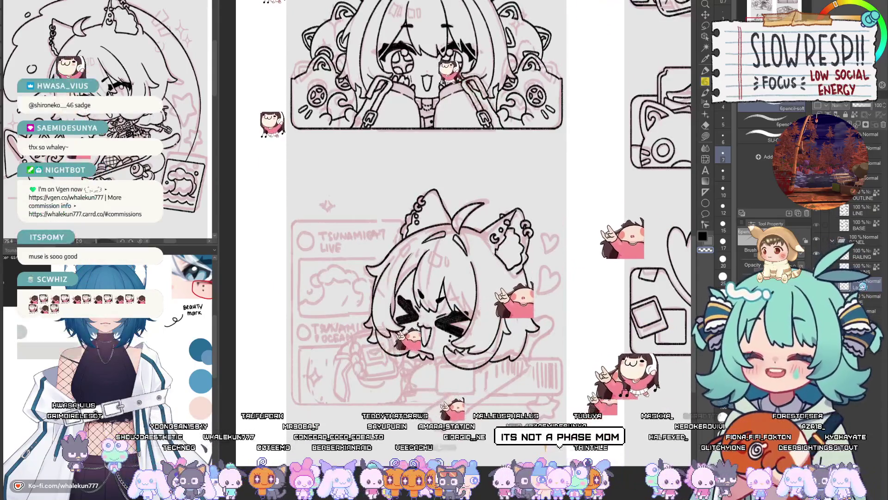
pyautogui.press('h')
pyautogui.press('h')
pyautogui.scroll(3, 462, 278)
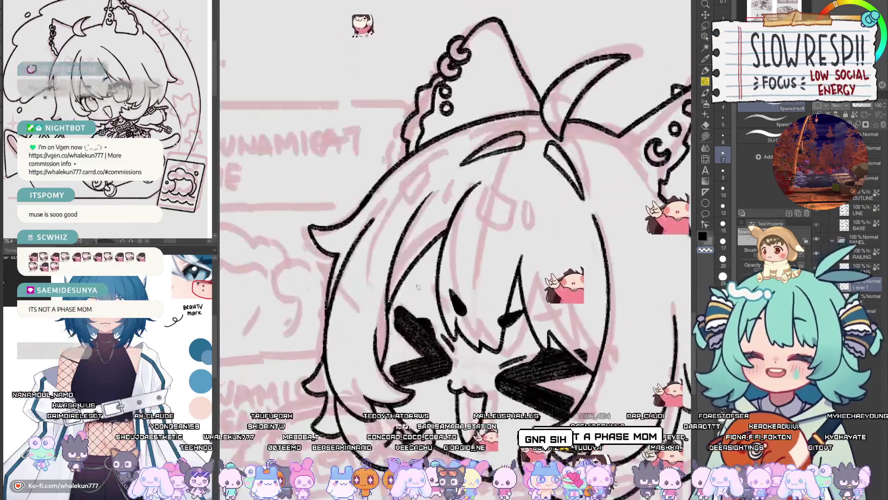
pyautogui.press('e')
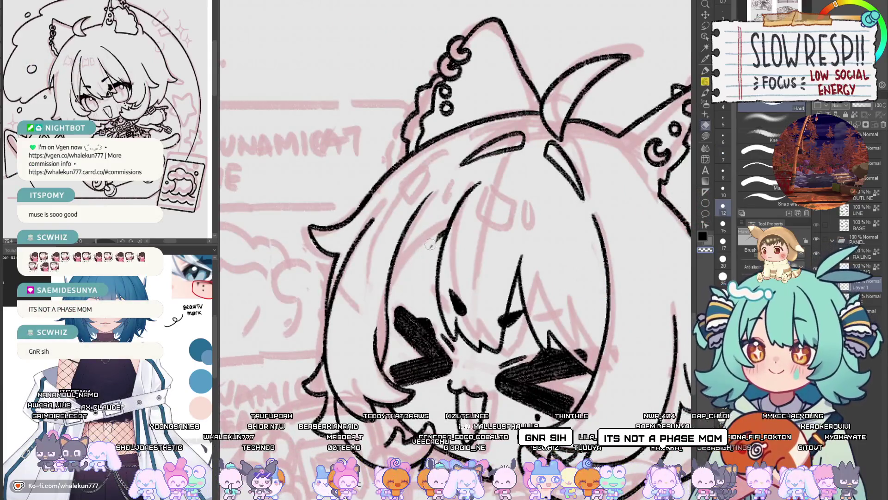
pyautogui.press('p')
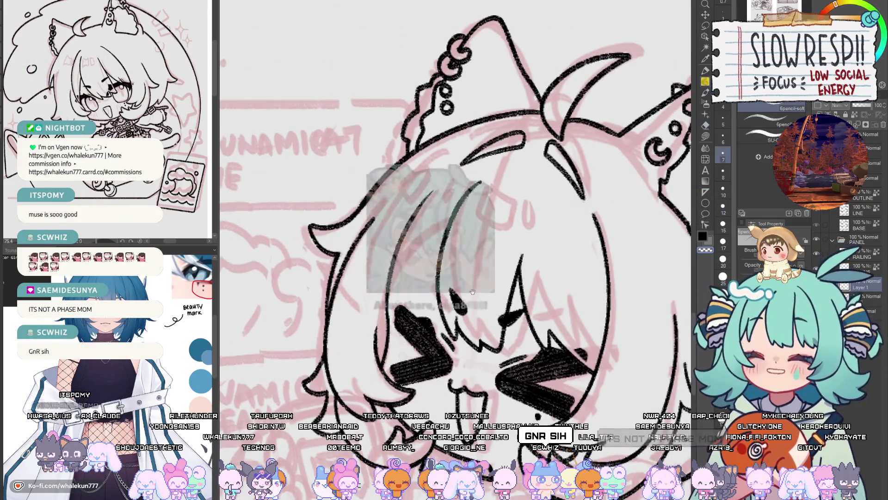
pyautogui.scroll(1, 456, 249)
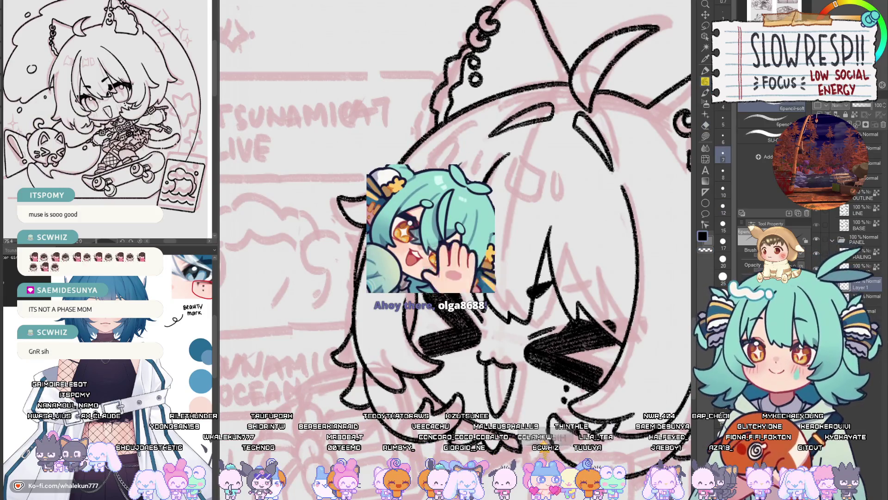
pyautogui.press('h')
pyautogui.press('h')
pyautogui.press('e')
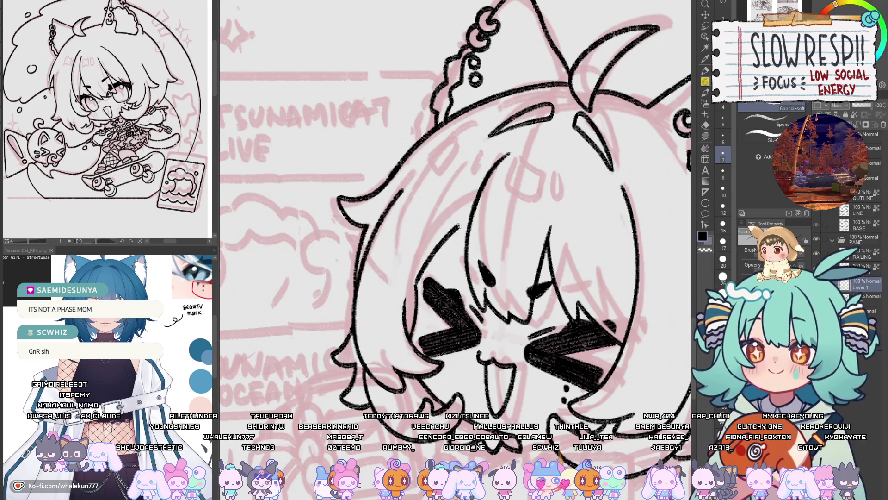
pyautogui.press('h')
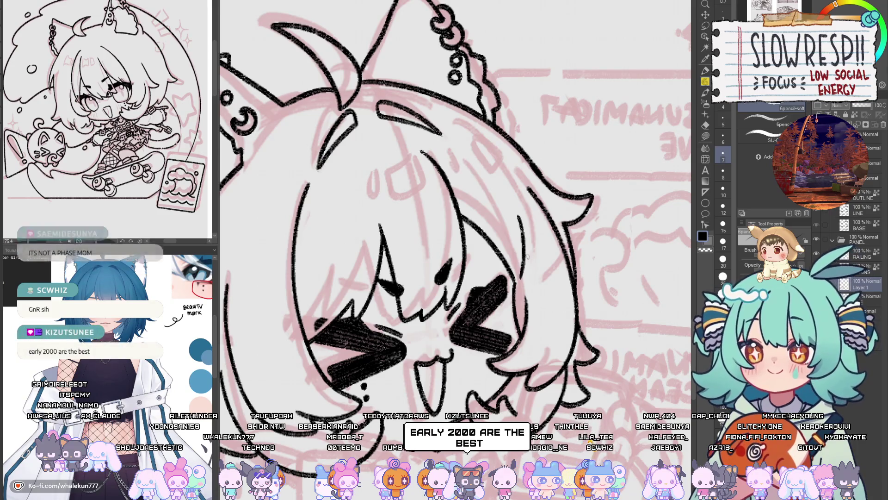
pyautogui.press('h')
pyautogui.scroll(-10, 557, 223)
pyautogui.scroll(3, 556, 223)
pyautogui.scroll(3, 557, 224)
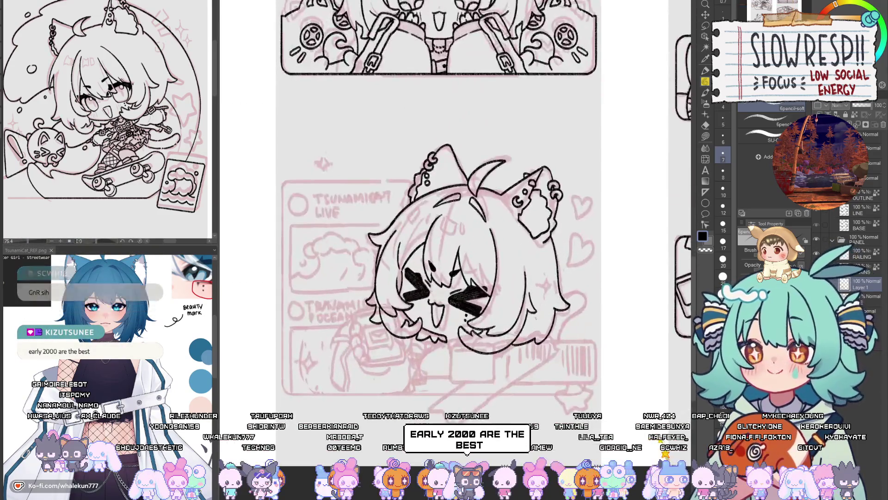
pyautogui.press('h')
pyautogui.press('h')
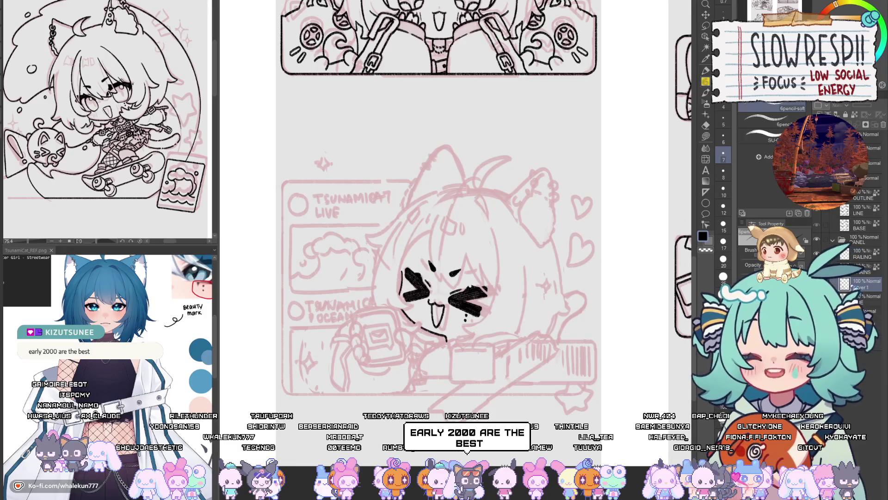
pyautogui.hotkey('ctrl', 'y')
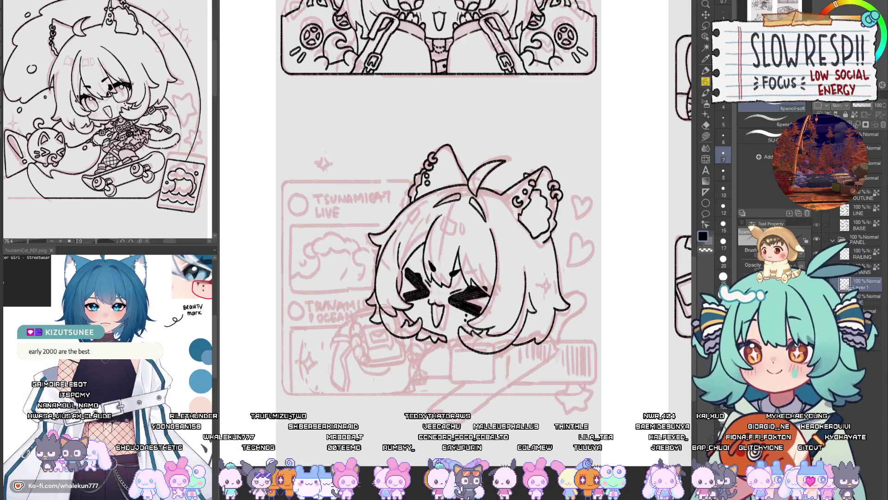
pyautogui.press('h')
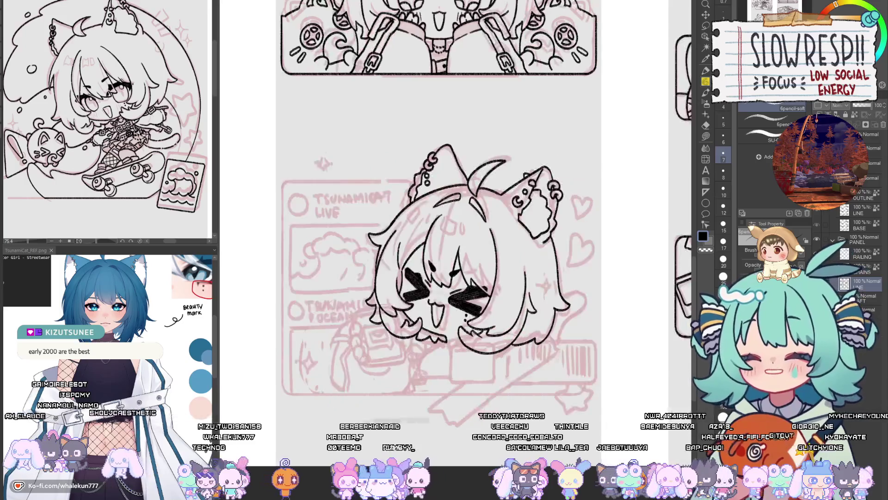
pyautogui.press('h')
pyautogui.scroll(-5, 540, 378)
pyautogui.moveTo(541, 379); pyautogui.dragTo(494, 405)
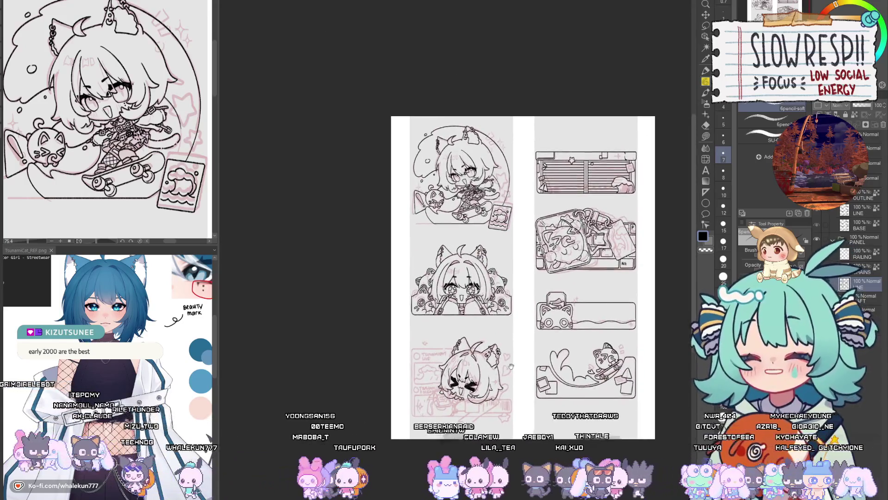
pyautogui.scroll(5, 494, 405)
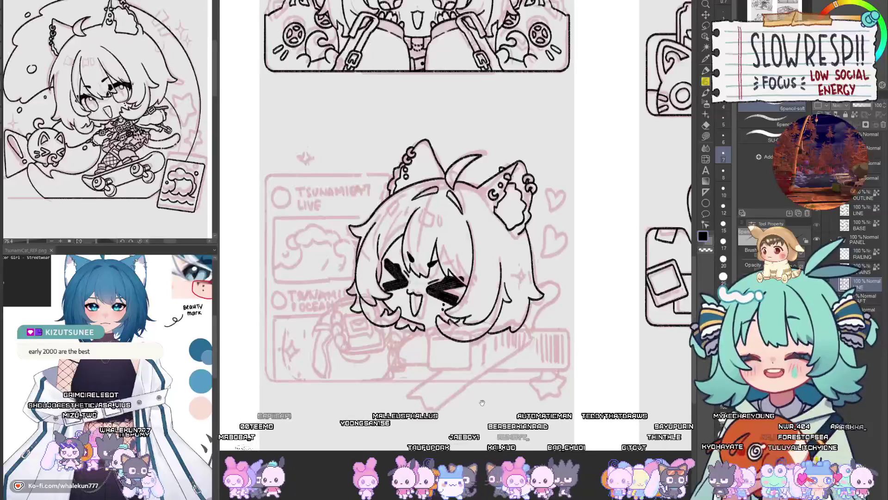
pyautogui.scroll(2, 498, 320)
# - Ink a short line below the hair tip near the chin
pyautogui.scroll(1, 499, 320)
pyautogui.scroll(2, 499, 319)
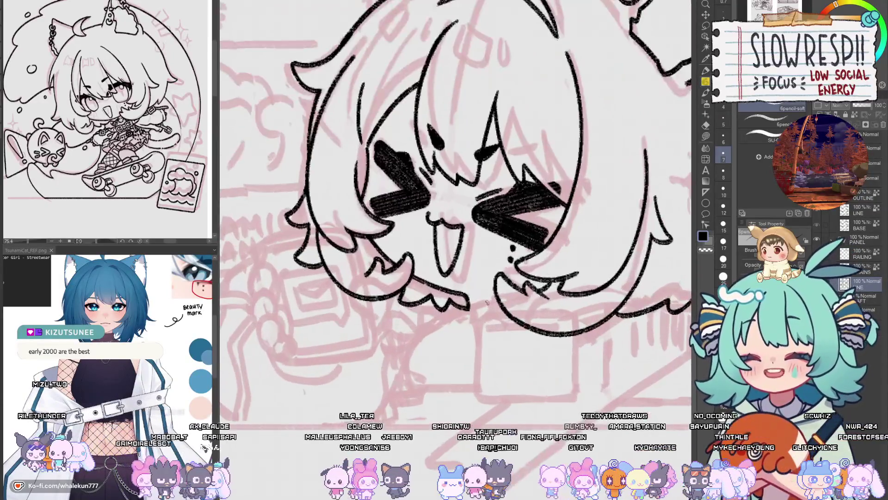
pyautogui.scroll(1, 499, 319)
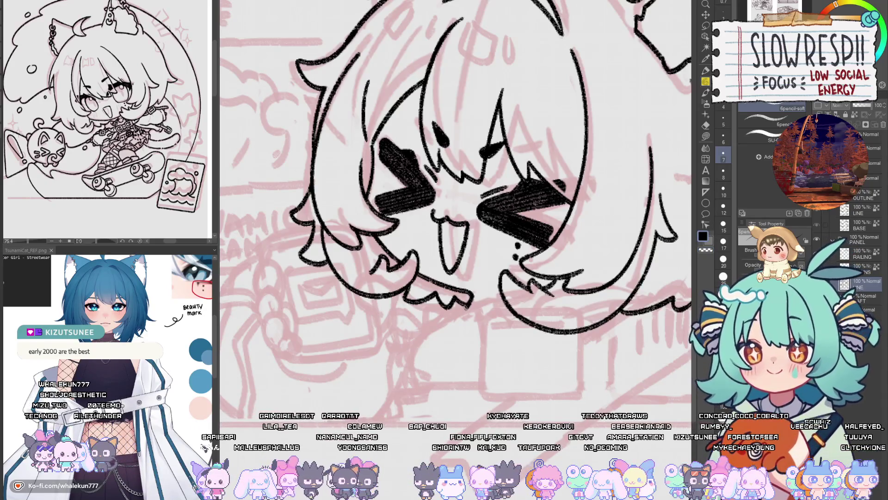
pyautogui.moveTo(463, 309); pyautogui.dragTo(439, 324)
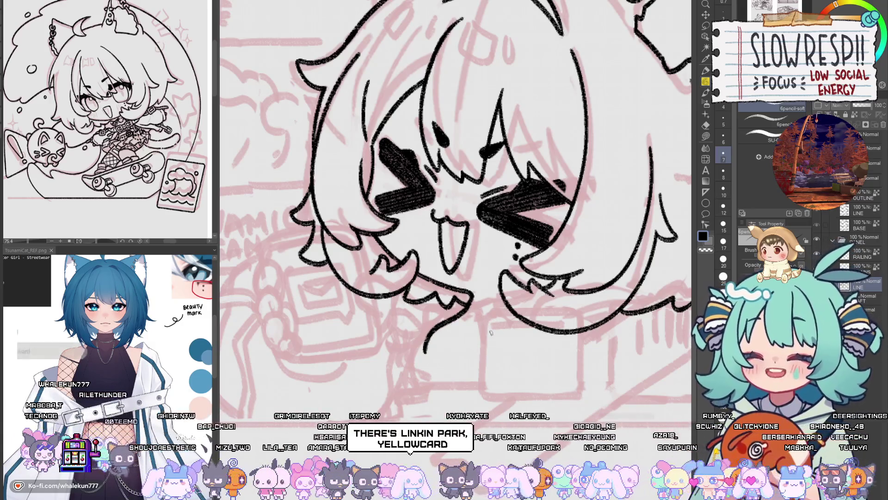
pyautogui.moveTo(512, 326); pyautogui.dragTo(489, 343)
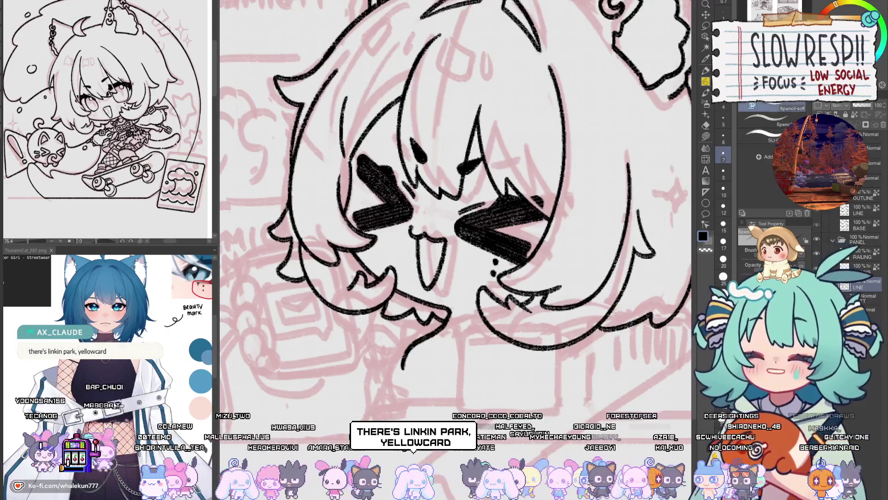
pyautogui.moveTo(573, 250)
pyautogui.mouseDown()
pyautogui.moveTo(564, 228)
pyautogui.moveTo(539, 250)
pyautogui.mouseUp()
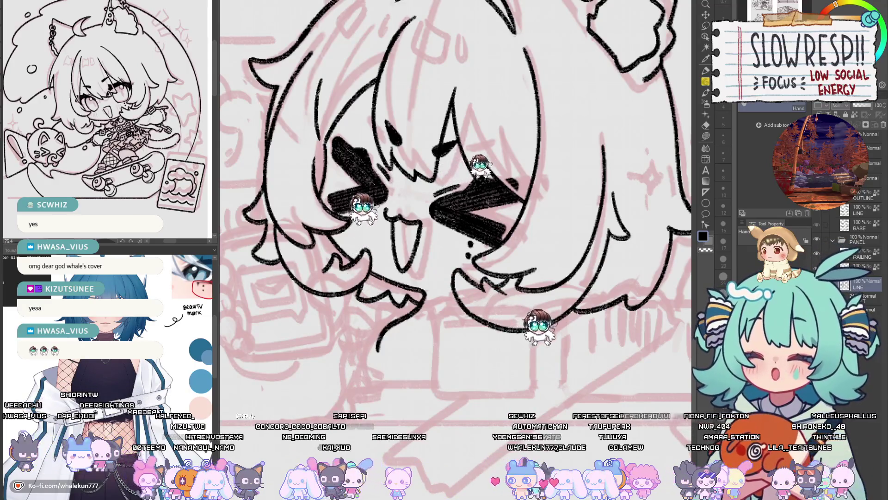
# - Ink the curved neck strand beneath the >< face, trimming its overshooting tail
pyautogui.moveTo(412, 292); pyautogui.dragTo(420, 229)
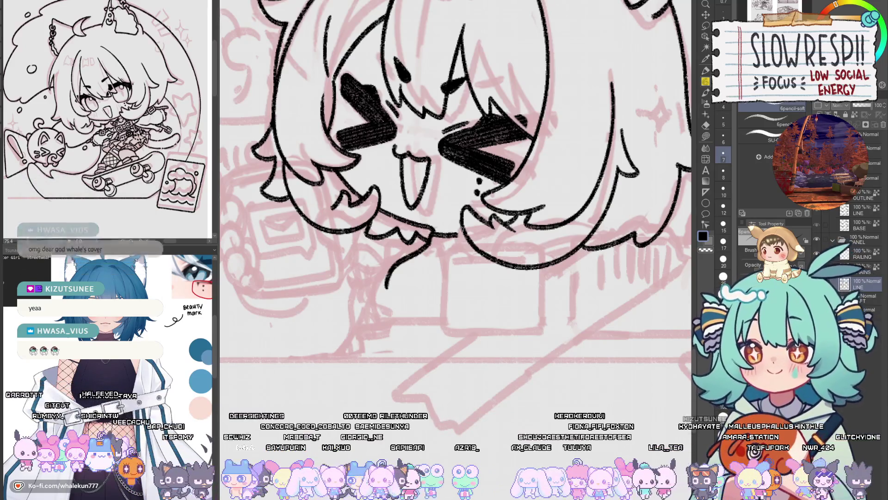
pyautogui.moveTo(455, 222); pyautogui.dragTo(426, 251)
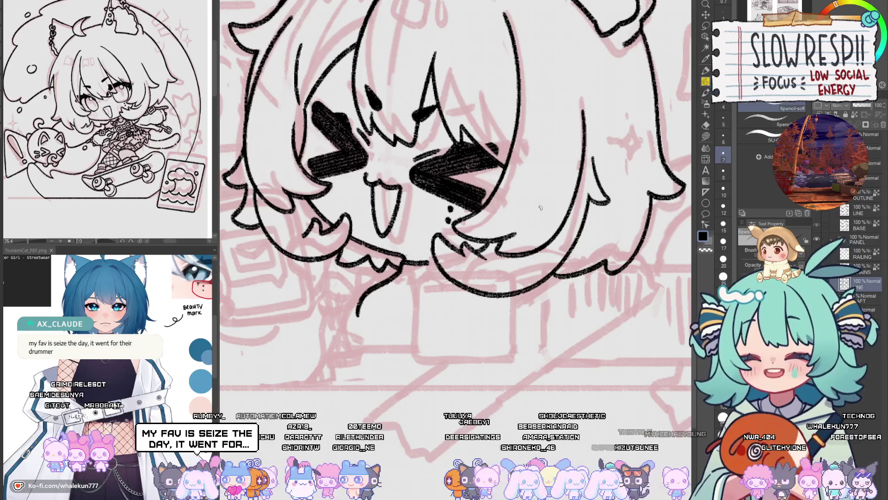
pyautogui.moveTo(540, 207); pyautogui.dragTo(577, 208)
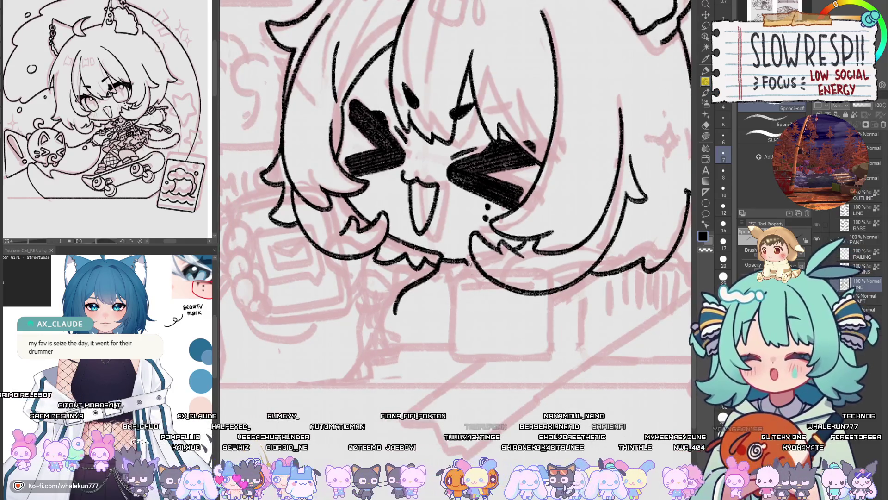
pyautogui.moveTo(432, 293); pyautogui.dragTo(450, 281)
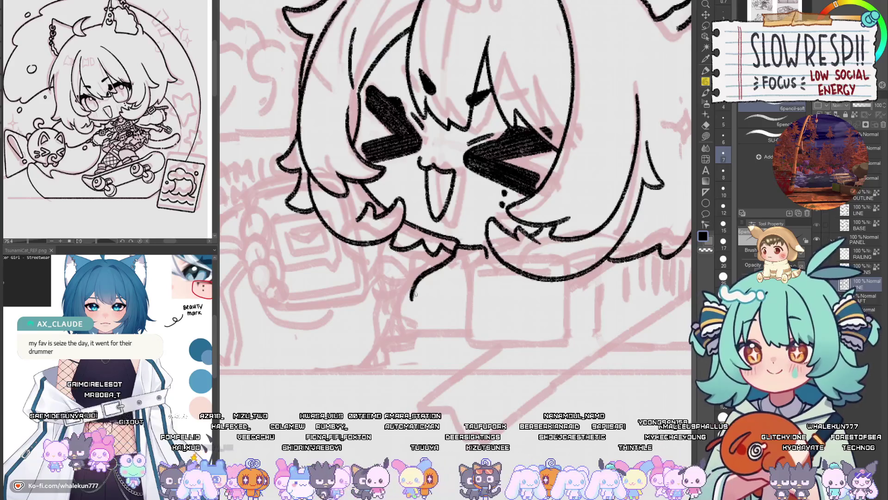
pyautogui.hotkey('ctrl', 'z')
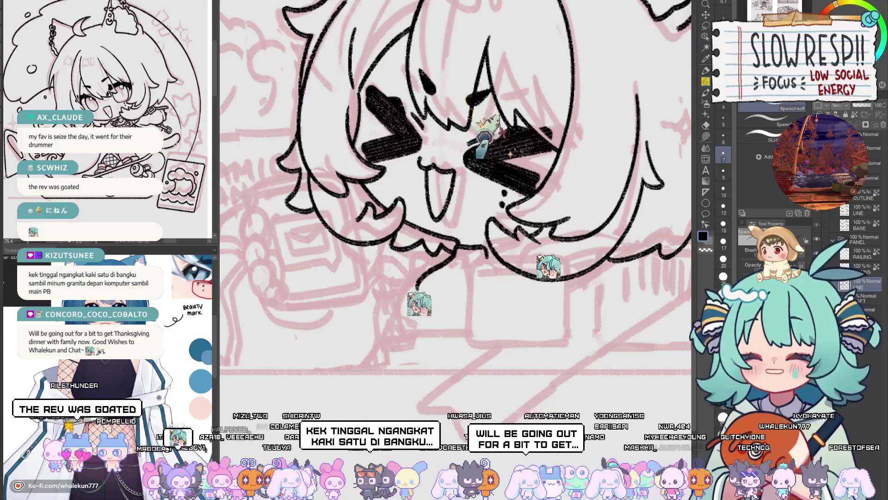
pyautogui.moveTo(406, 310); pyautogui.dragTo(514, 265)
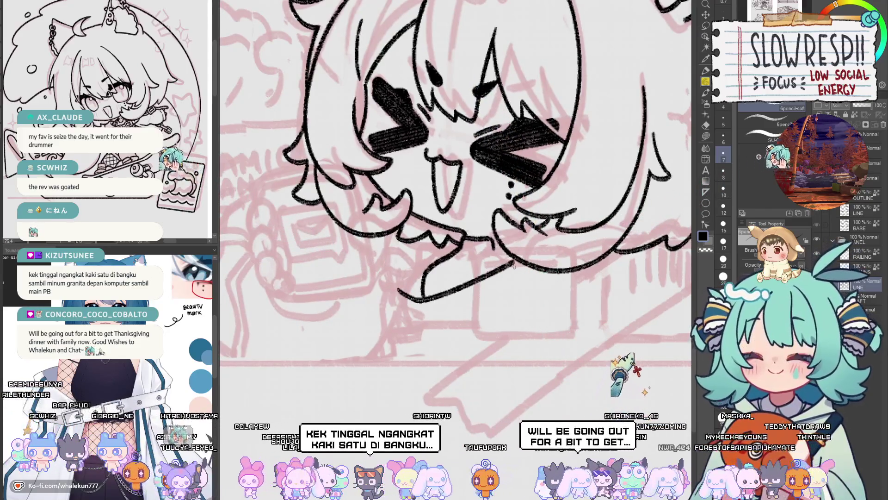
# - Zoom and pan to bring the ears and top of the head into view
pyautogui.scroll(-2, 514, 265)
pyautogui.scroll(-2, 486, 271)
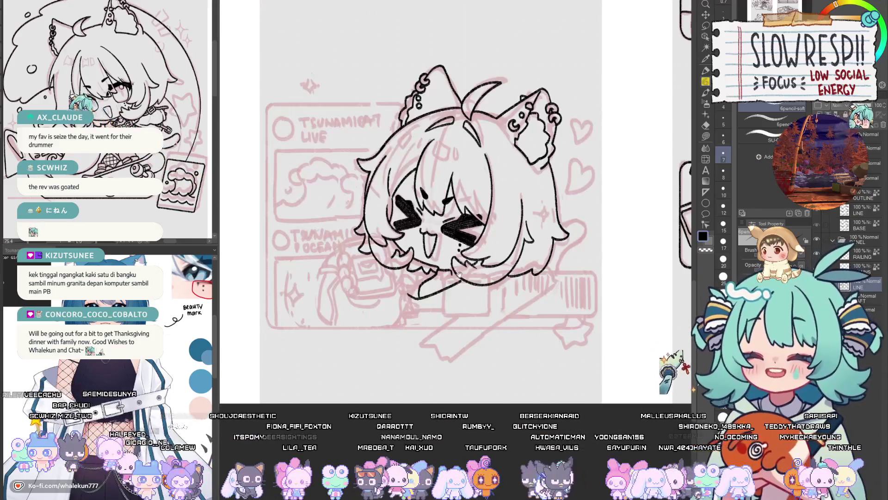
pyautogui.scroll(-2, 467, 271)
pyautogui.scroll(-1, 477, 271)
pyautogui.scroll(-1, 495, 267)
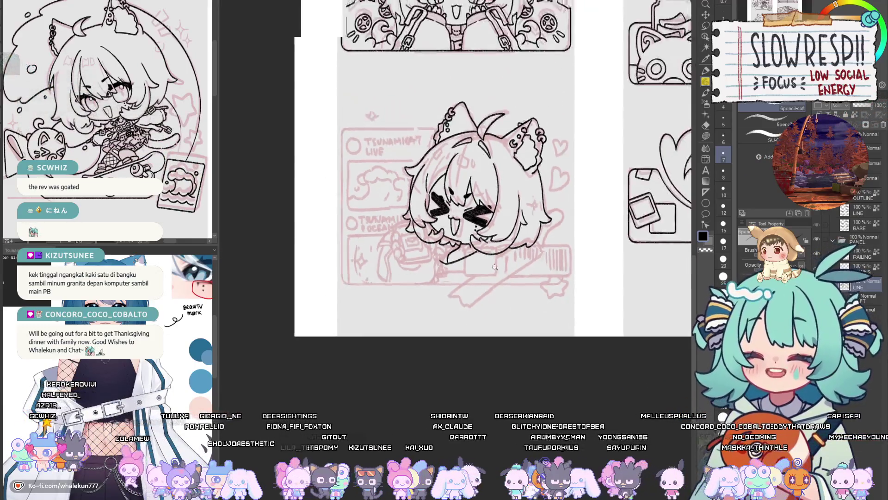
pyautogui.scroll(1, 495, 267)
pyautogui.scroll(1, 481, 278)
pyautogui.scroll(1, 453, 314)
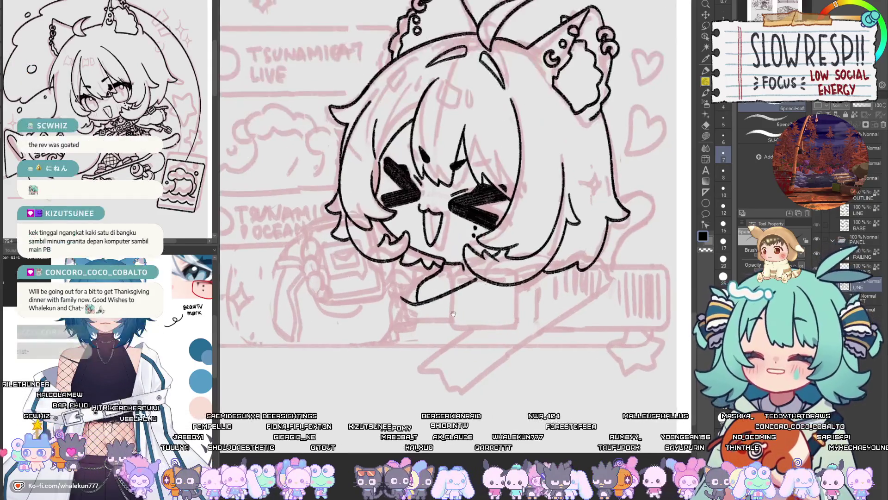
pyautogui.moveTo(453, 314); pyautogui.dragTo(421, 353)
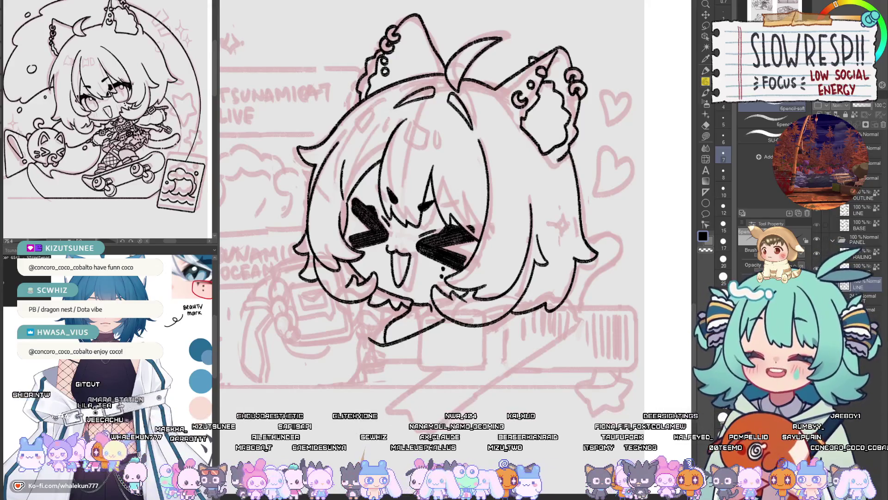
pyautogui.moveTo(462, 278); pyautogui.dragTo(536, 321)
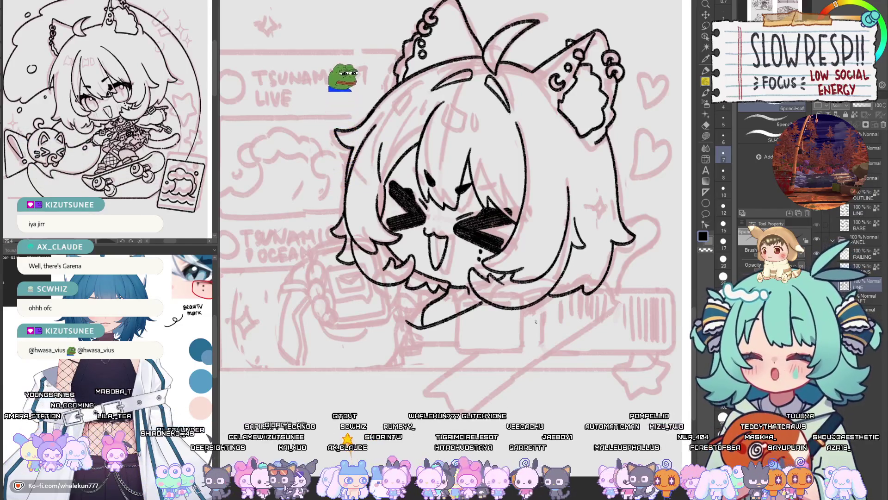
# - Mirror the canvas to check the line art's balance, then flip it back
pyautogui.press('h')
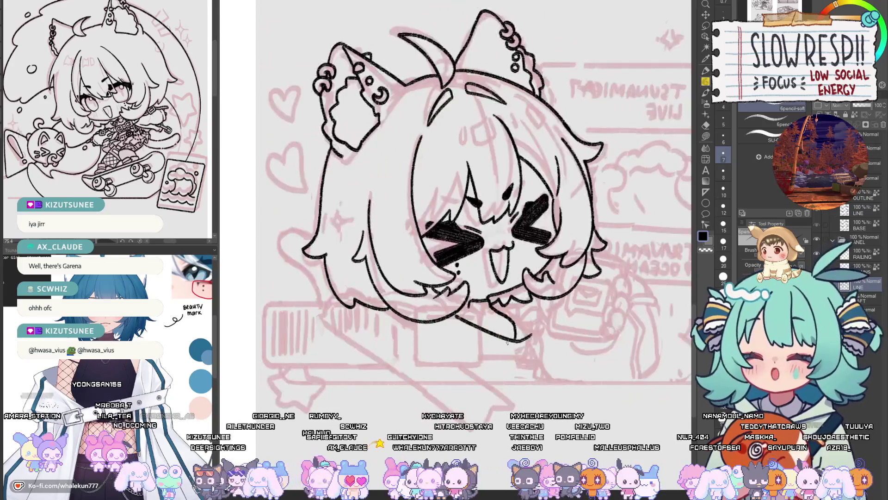
pyautogui.press('h')
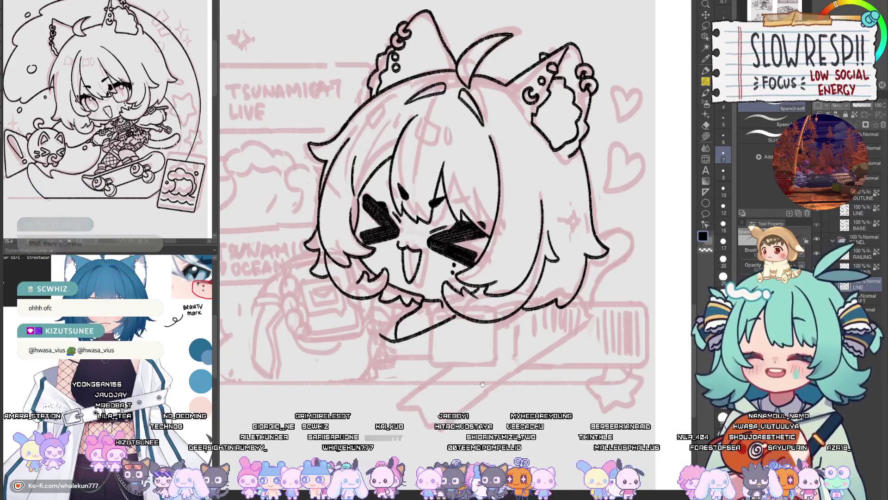
pyautogui.scroll(2, 482, 384)
pyautogui.scroll(2, 481, 384)
# - Centre the >< eyes and open mouth up close, checking the face mirrored
pyautogui.moveTo(447, 318)
pyautogui.mouseDown()
pyautogui.moveTo(472, 304)
pyautogui.moveTo(453, 376)
pyautogui.mouseUp()
pyautogui.press('h')
pyautogui.press('h')
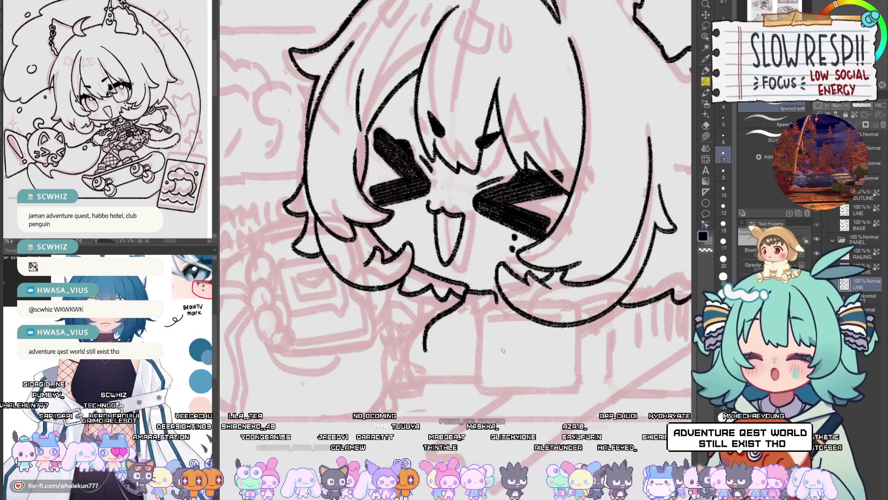
pyautogui.moveTo(503, 350); pyautogui.dragTo(499, 362)
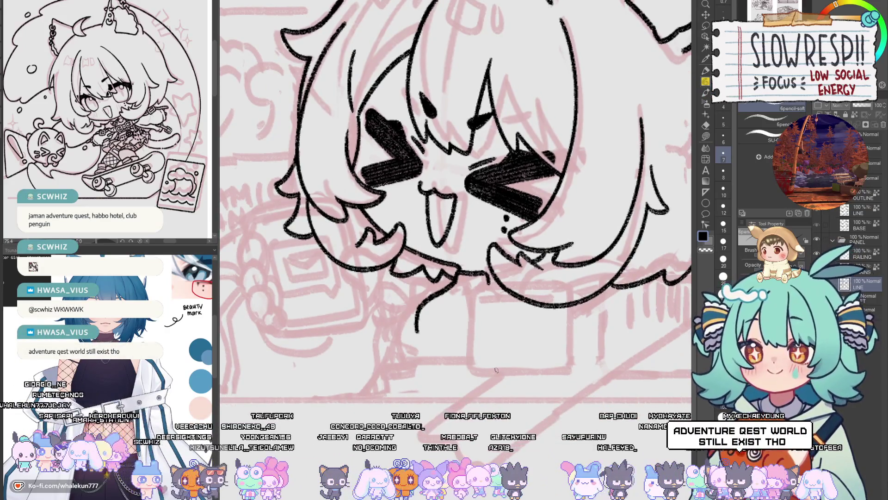
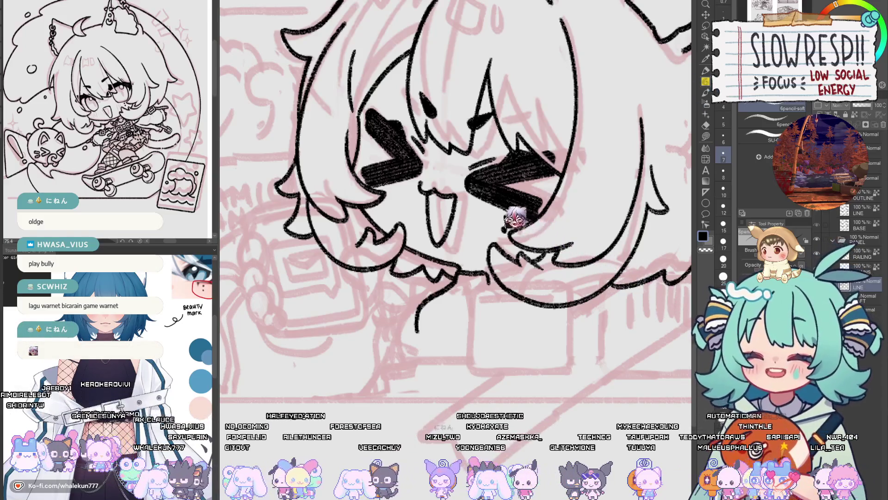
# - Add a small ink dot on the girl's cheek next to the >< eyes
pyautogui.click(505, 218)
pyautogui.moveTo(469, 341)
pyautogui.mouseDown()
pyautogui.moveTo(469, 296)
pyautogui.moveTo(492, 354)
pyautogui.moveTo(499, 350)
pyautogui.mouseUp()
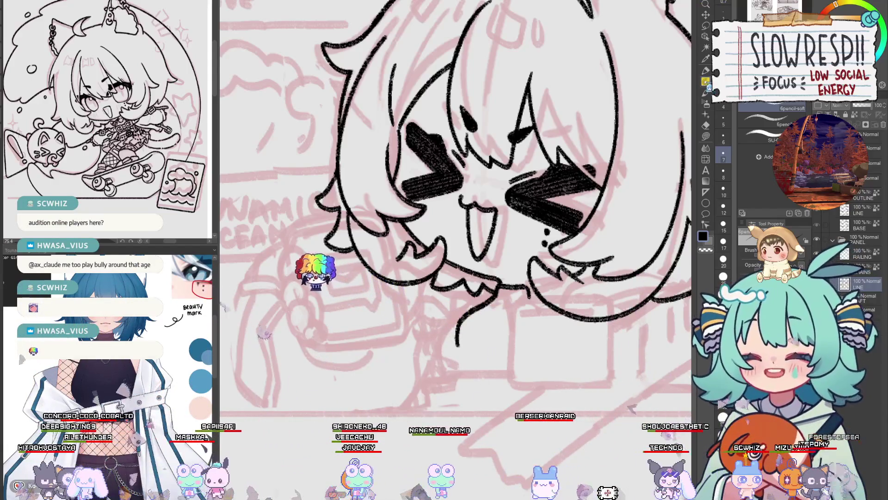
pyautogui.moveTo(537, 357); pyautogui.dragTo(524, 329)
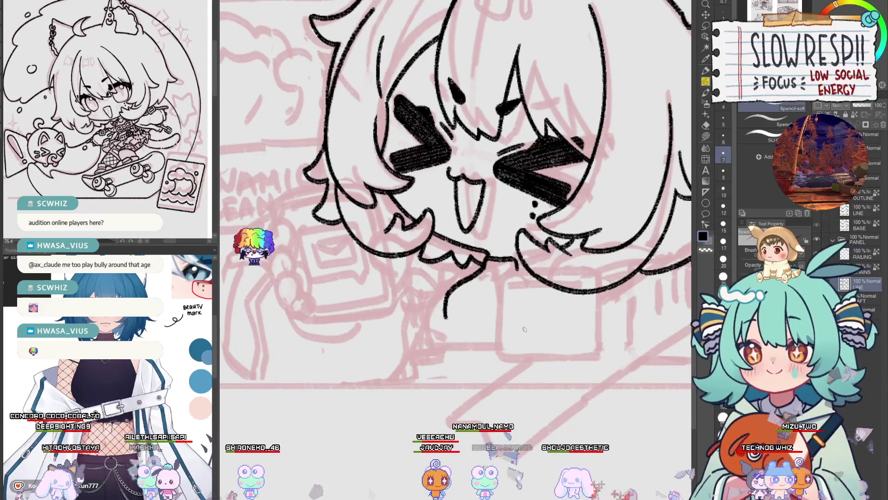
pyautogui.scroll(1, 524, 329)
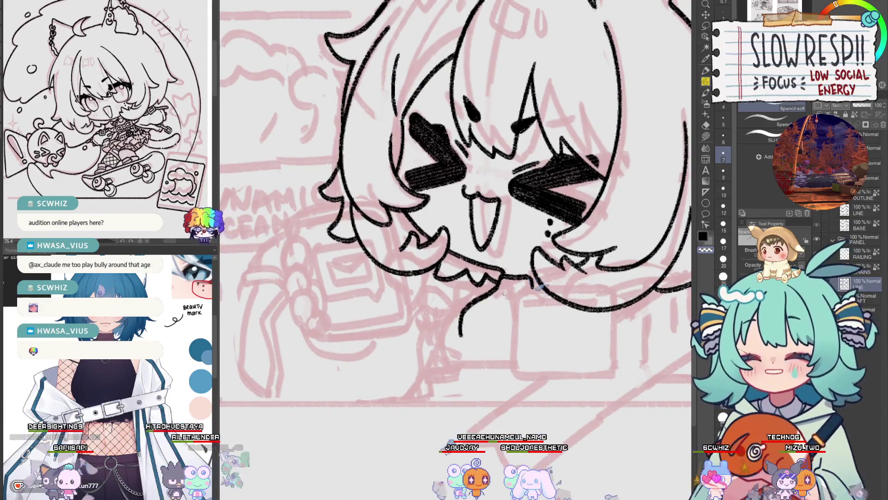
pyautogui.moveTo(504, 293); pyautogui.dragTo(512, 312)
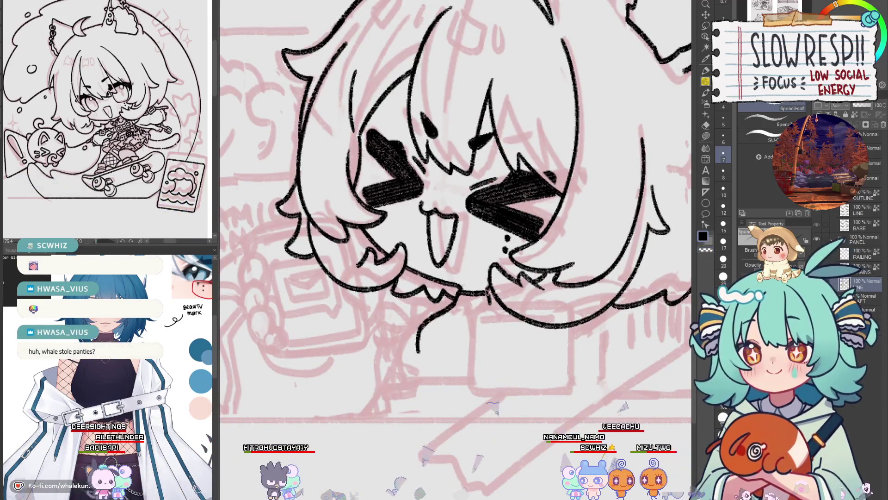
pyautogui.moveTo(460, 348); pyautogui.dragTo(479, 372)
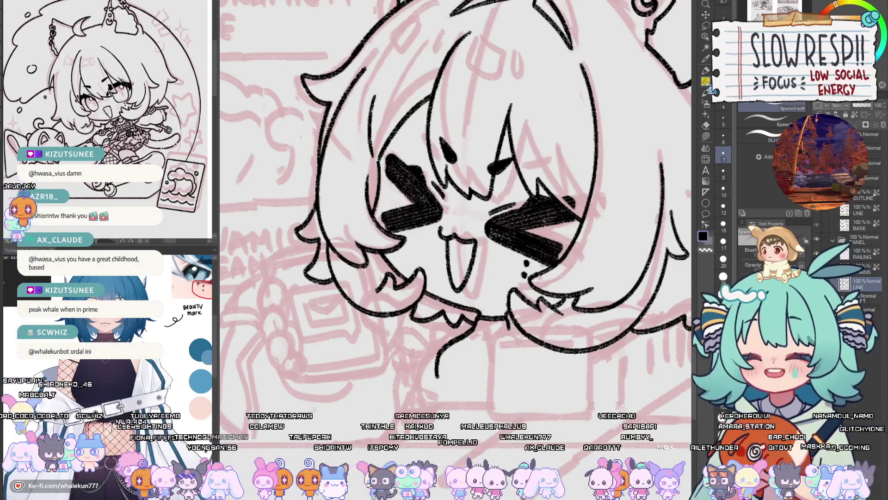
pyautogui.moveTo(488, 393)
pyautogui.mouseDown()
pyautogui.moveTo(488, 346)
pyautogui.moveTo(480, 374)
pyautogui.mouseUp()
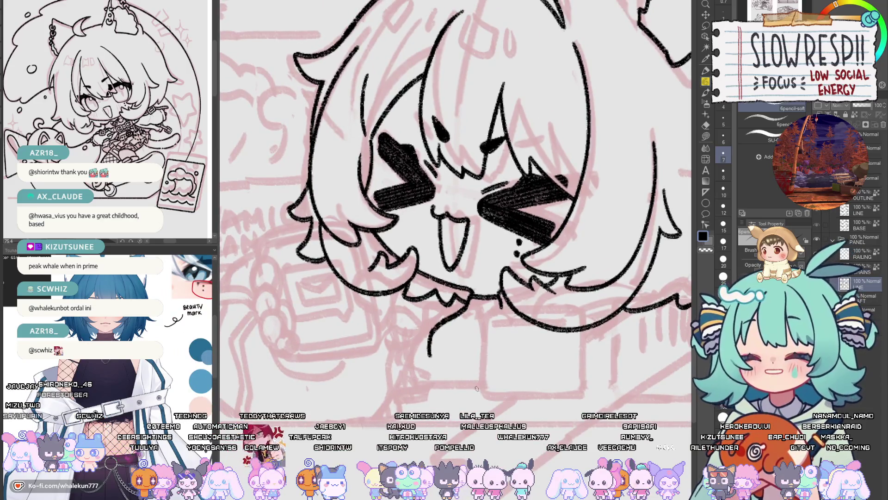
pyautogui.scroll(-2, 486, 377)
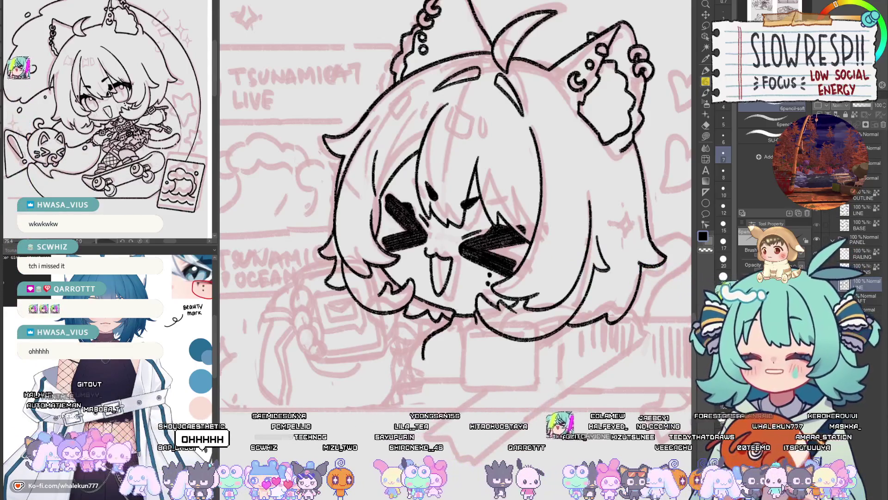
# - Ink an L-shaped cuff under the sleeve plus a short line at its lower left
pyautogui.moveTo(505, 331); pyautogui.dragTo(543, 272)
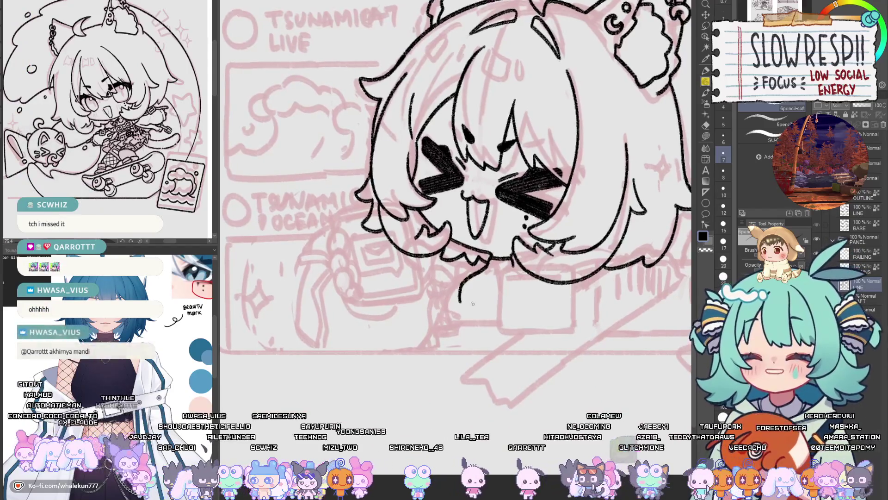
pyautogui.moveTo(462, 302)
pyautogui.mouseDown()
pyautogui.moveTo(453, 311)
pyautogui.moveTo(467, 323)
pyautogui.mouseUp()
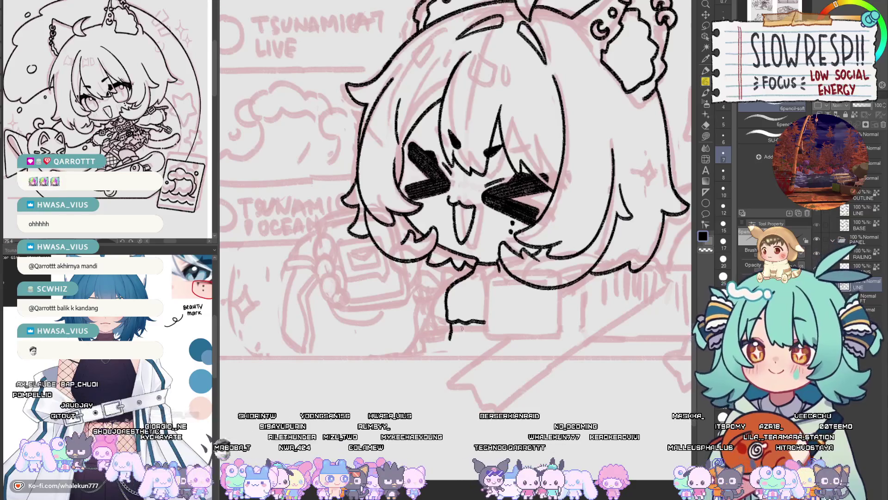
pyautogui.moveTo(450, 324); pyautogui.dragTo(491, 340)
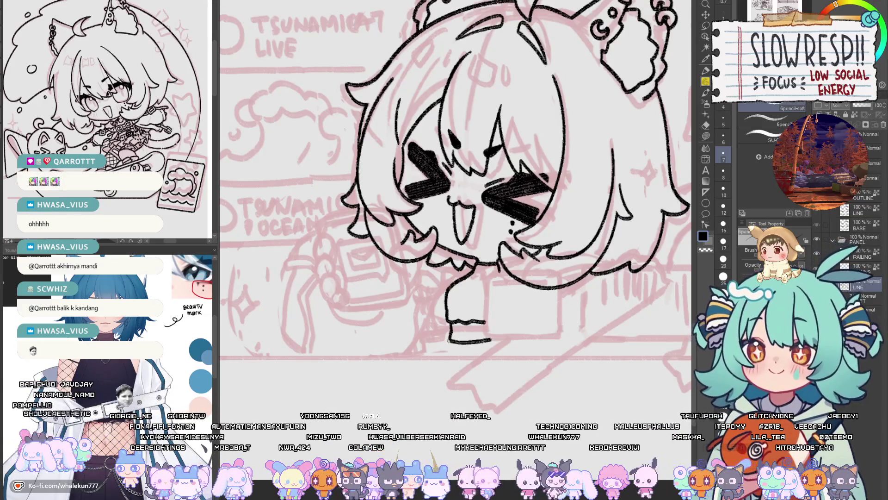
pyautogui.moveTo(447, 341); pyautogui.dragTo(439, 355)
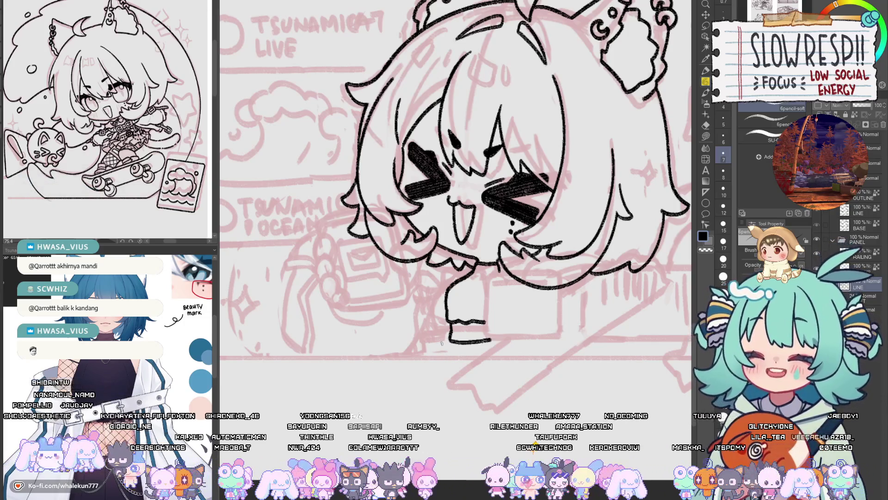
pyautogui.moveTo(442, 343)
pyautogui.mouseDown()
pyautogui.moveTo(437, 320)
pyautogui.moveTo(417, 384)
pyautogui.mouseUp()
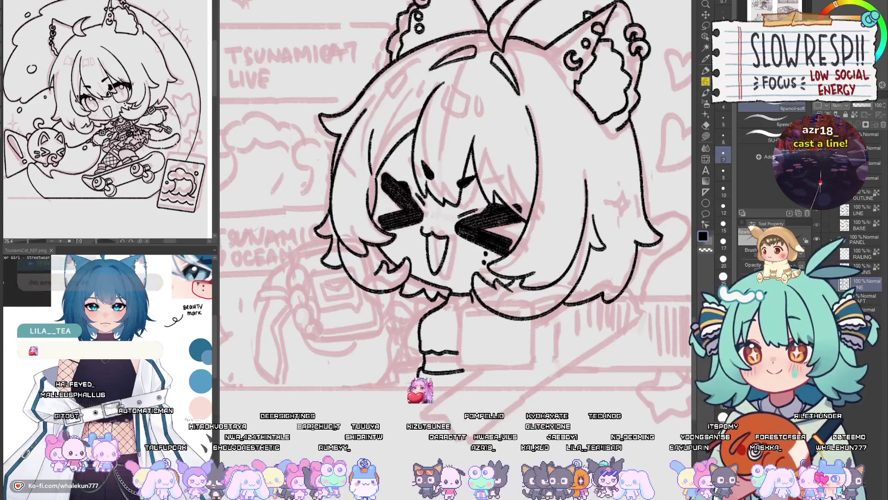
pyautogui.scroll(2, 520, 292)
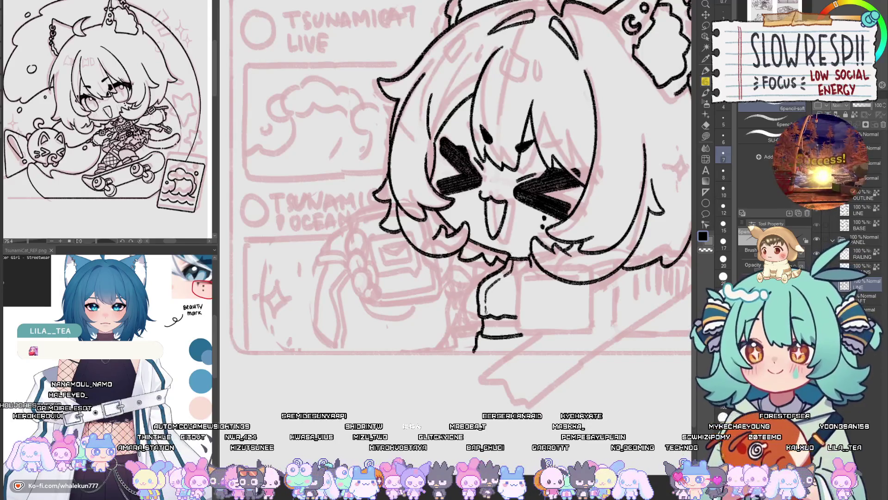
pyautogui.moveTo(463, 185); pyautogui.dragTo(446, 194)
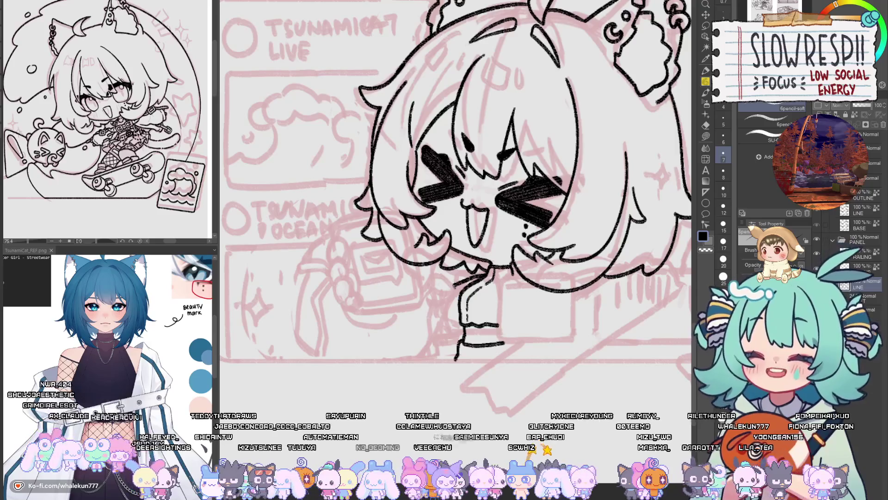
# - Mirror the canvas to check, then ink the arm along the sleeve on a new layer
pyautogui.moveTo(455, 208); pyautogui.dragTo(461, 216)
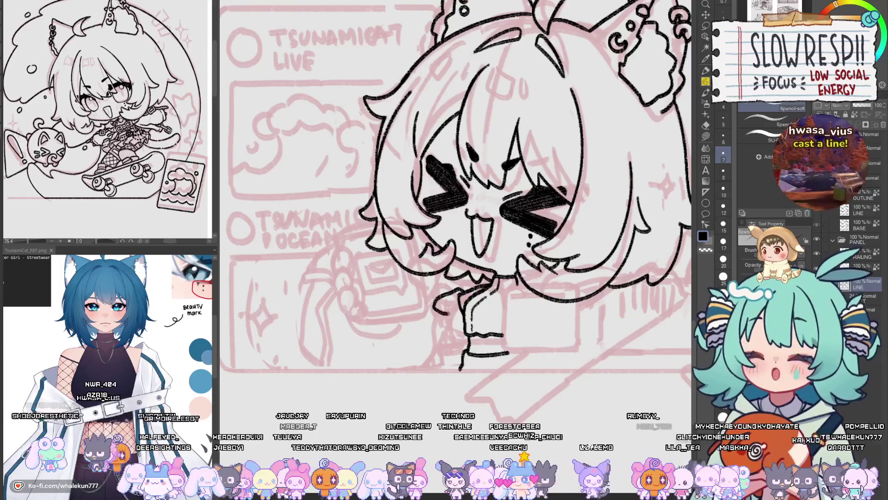
pyautogui.press('h')
pyautogui.press('h')
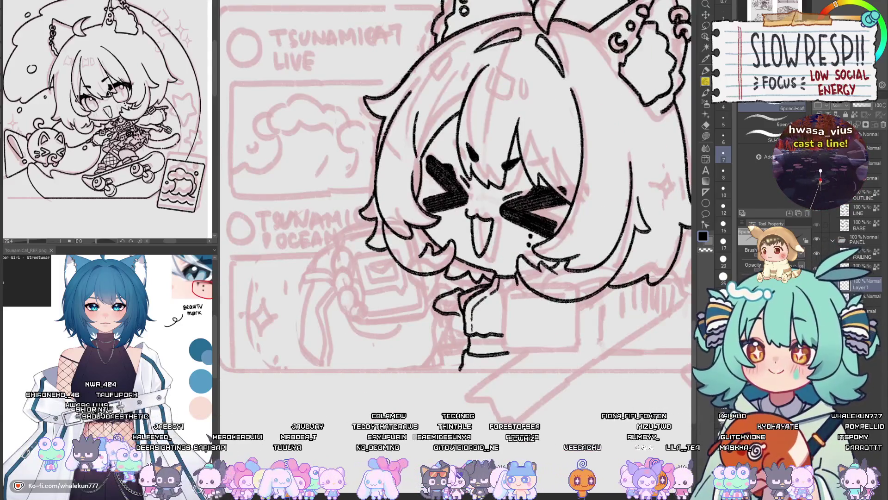
pyautogui.hotkey('ctrl', 'shift', 'n')
pyautogui.moveTo(455, 208); pyautogui.dragTo(447, 202)
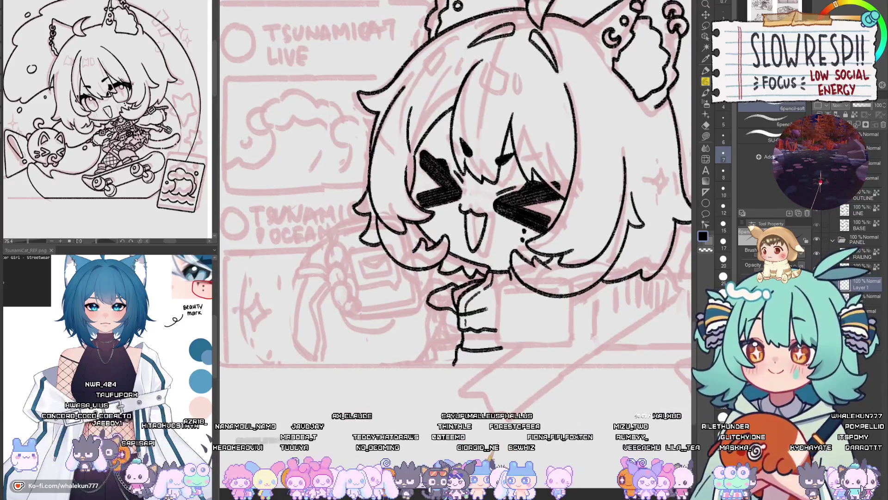
pyautogui.moveTo(462, 312); pyautogui.dragTo(534, 292)
# - Draw a vertical line below the hand and join it with a line under the hand
pyautogui.moveTo(434, 305); pyautogui.dragTo(446, 307)
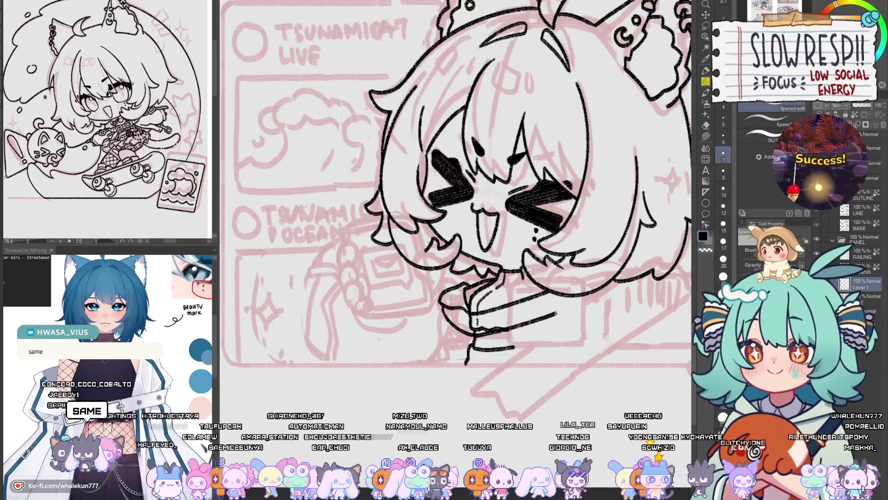
pyautogui.moveTo(560, 300)
pyautogui.mouseDown()
pyautogui.moveTo(533, 302)
pyautogui.moveTo(536, 312)
pyautogui.mouseUp()
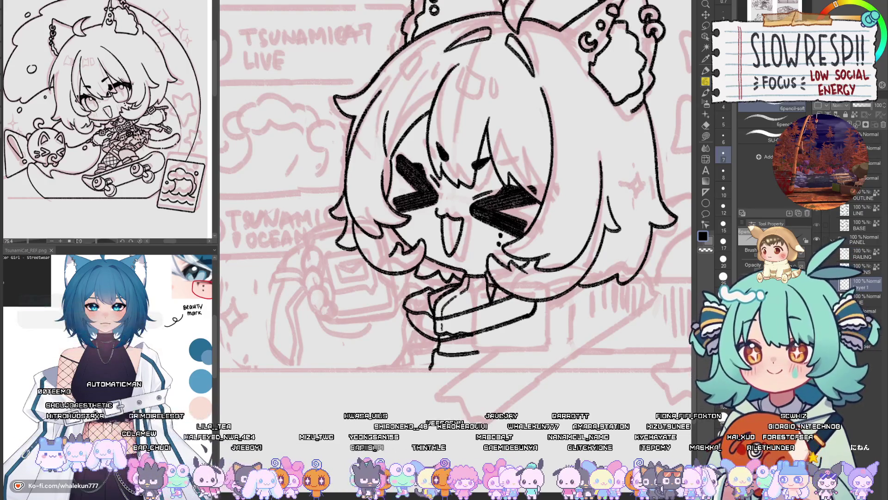
pyautogui.moveTo(508, 327); pyautogui.dragTo(495, 294)
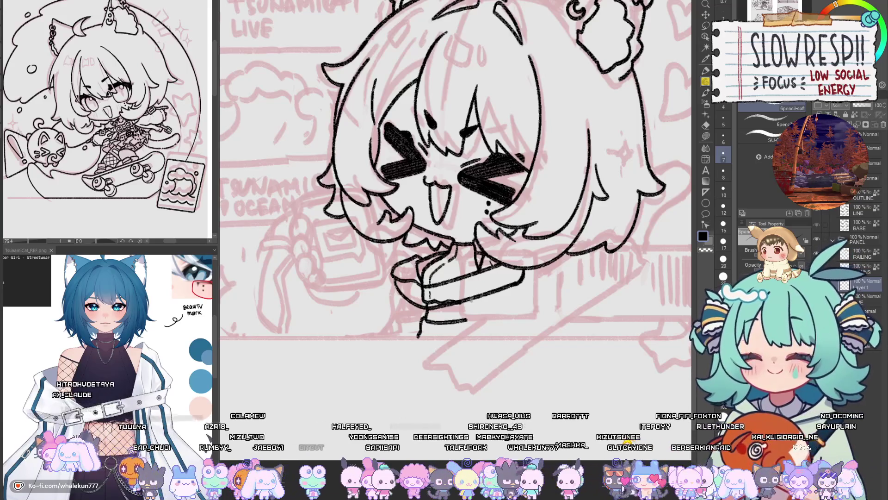
pyautogui.moveTo(474, 298); pyautogui.dragTo(475, 331)
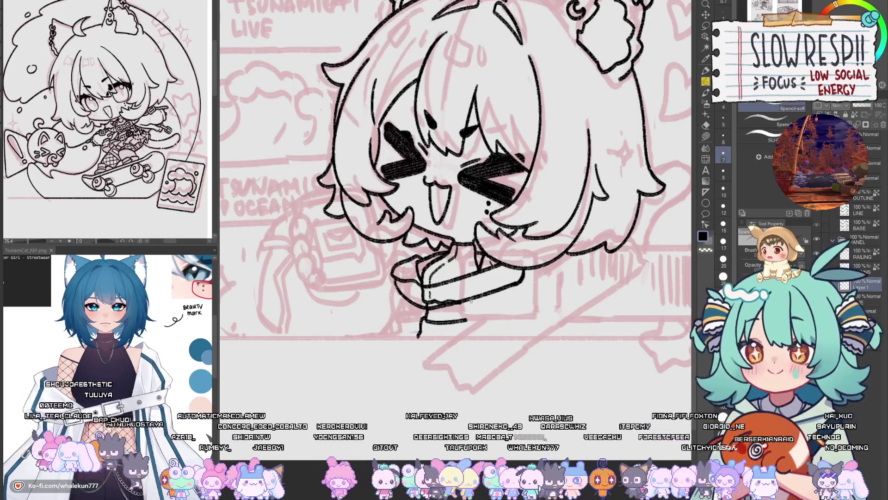
pyautogui.moveTo(474, 296); pyautogui.dragTo(475, 340)
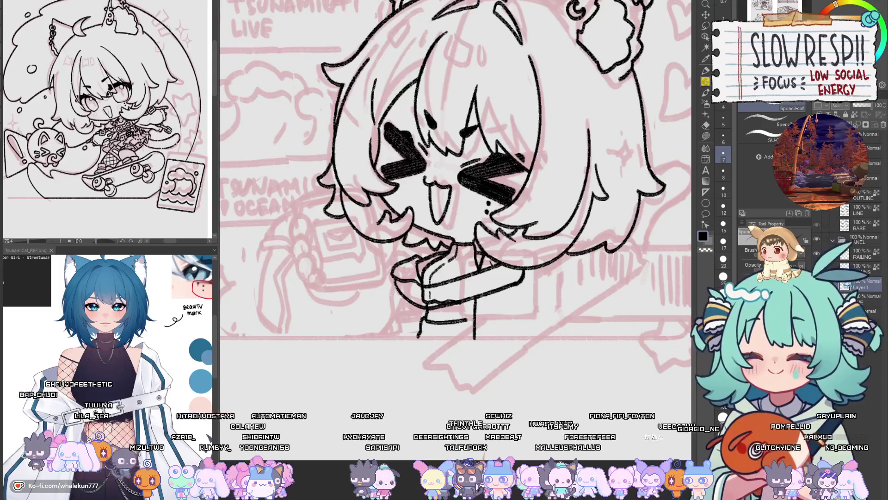
pyautogui.press('e')
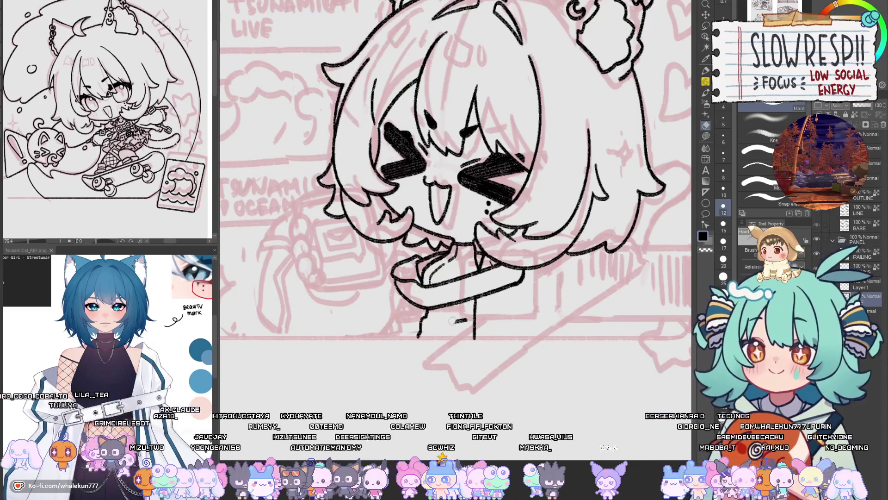
pyautogui.press('p')
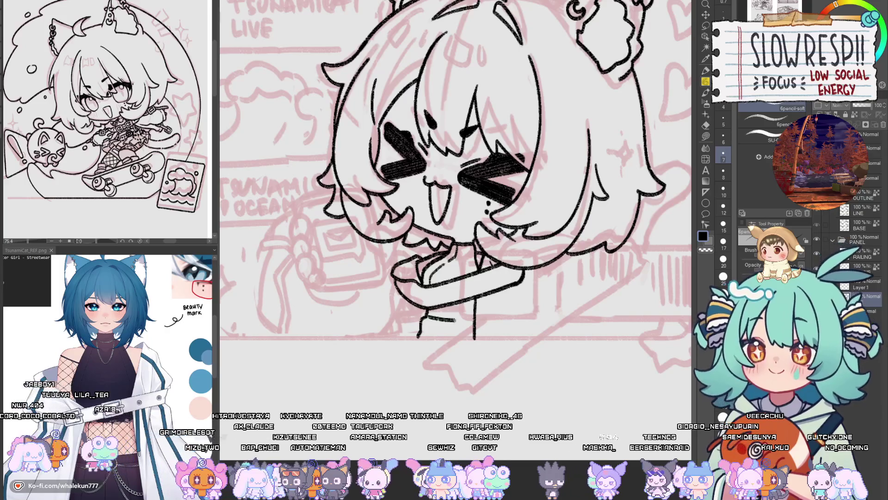
pyautogui.moveTo(455, 319); pyautogui.dragTo(474, 319)
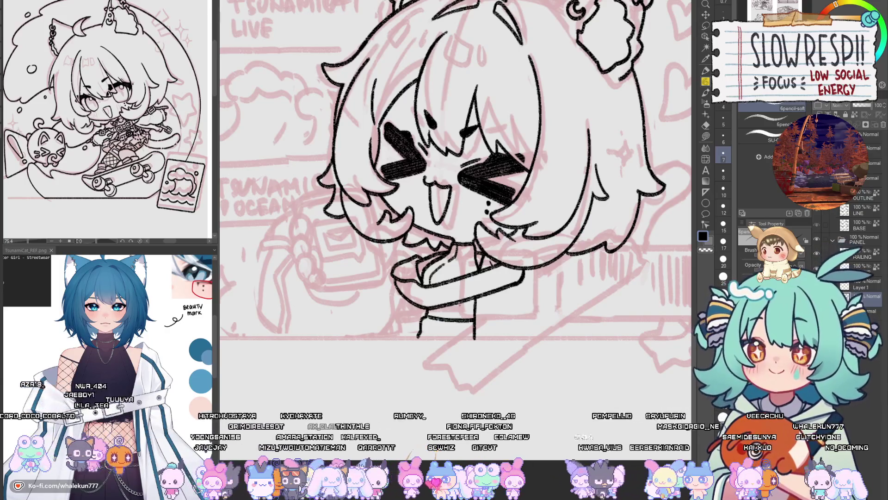
pyautogui.scroll(1, 470, 315)
pyautogui.scroll(1, 469, 315)
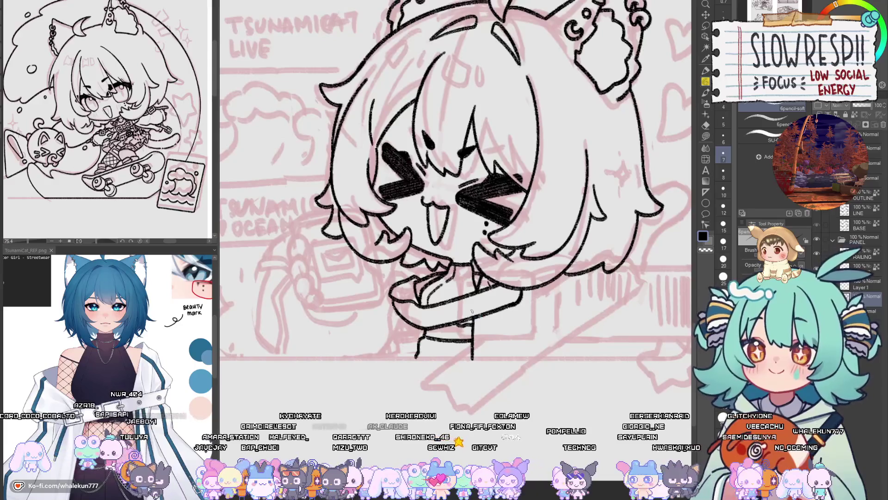
pyautogui.hscroll(1, 463, 313)
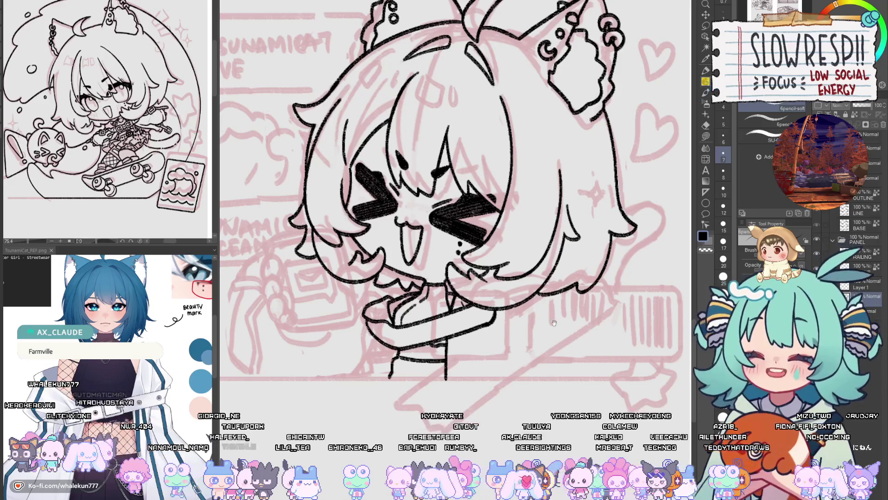
# - Ink the finger lines on the hand and the buckle's left vertical edge on the strap
pyautogui.moveTo(555, 322); pyautogui.dragTo(603, 244)
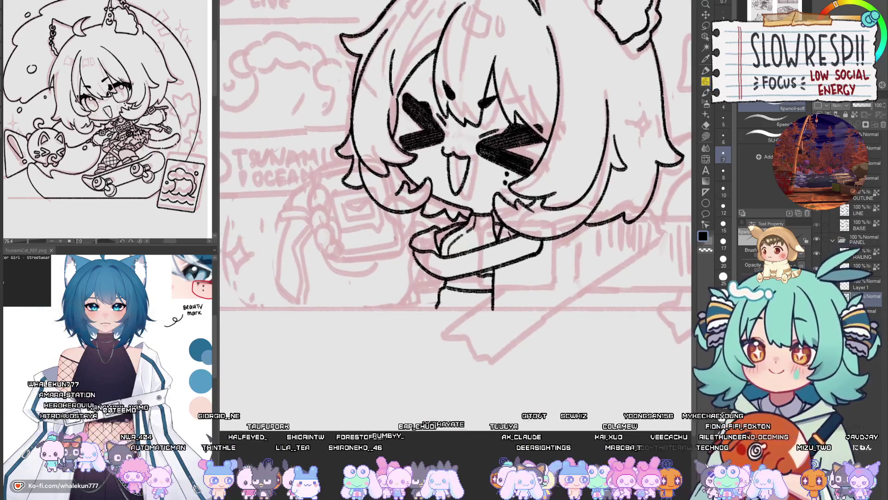
pyautogui.moveTo(603, 244); pyautogui.dragTo(590, 234)
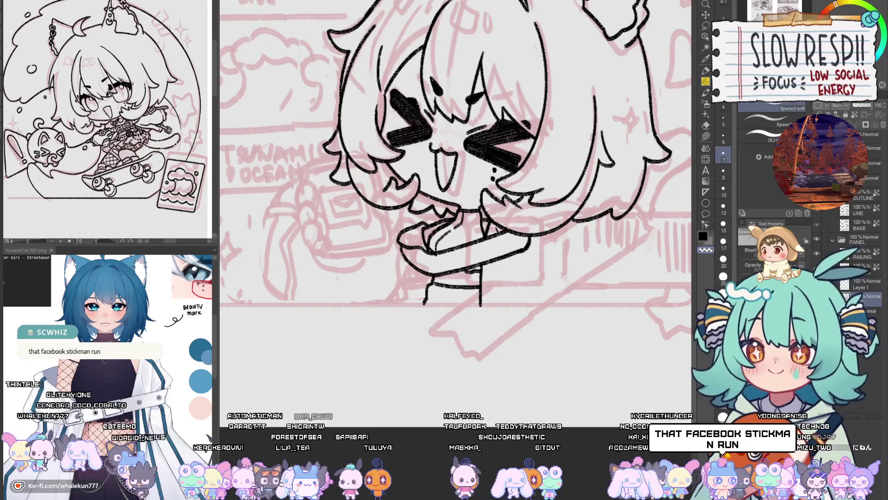
pyautogui.scroll(1, 455, 203)
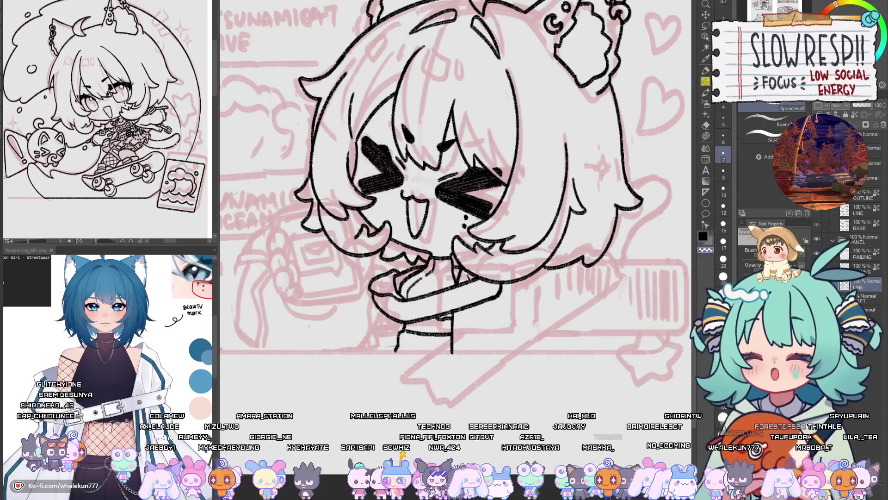
pyautogui.moveTo(491, 307)
pyautogui.mouseDown()
pyautogui.moveTo(508, 275)
pyautogui.moveTo(472, 228)
pyautogui.mouseUp()
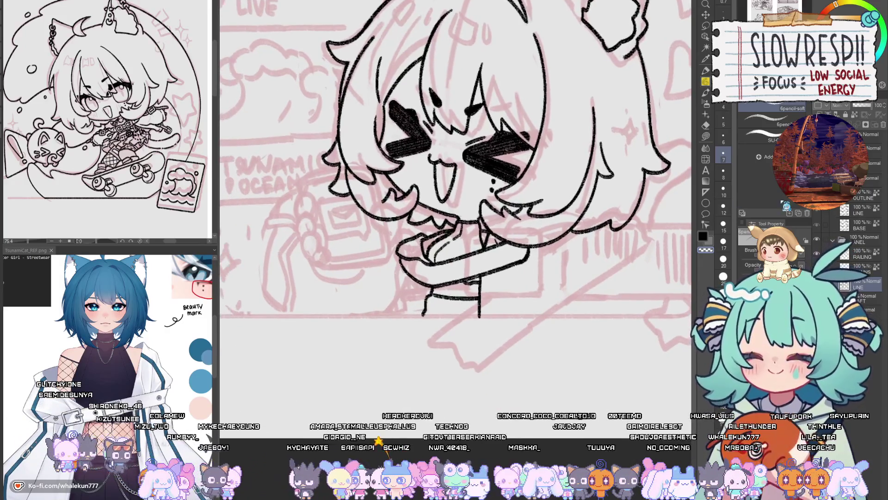
pyautogui.scroll(3, 458, 262)
pyautogui.scroll(1, 458, 262)
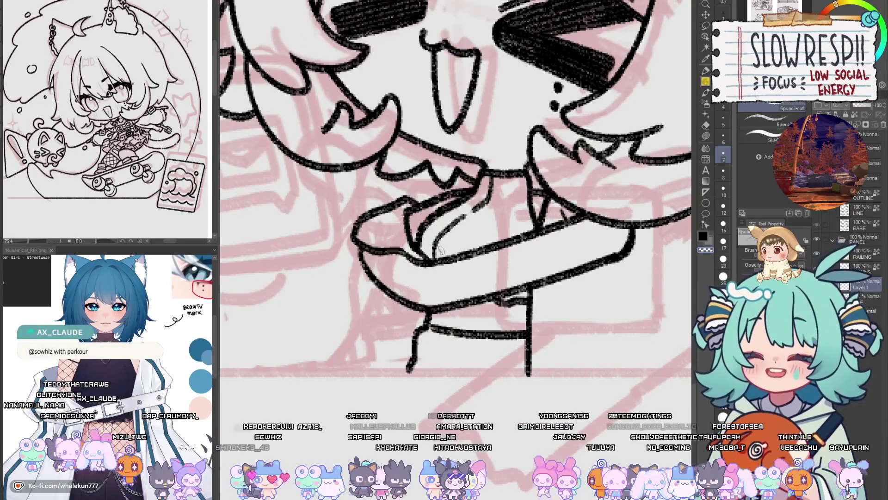
pyautogui.moveTo(435, 253)
pyautogui.mouseDown()
pyautogui.moveTo(468, 245)
pyautogui.moveTo(419, 253)
pyautogui.moveTo(471, 247)
pyautogui.mouseUp()
pyautogui.moveTo(464, 286); pyautogui.dragTo(465, 285)
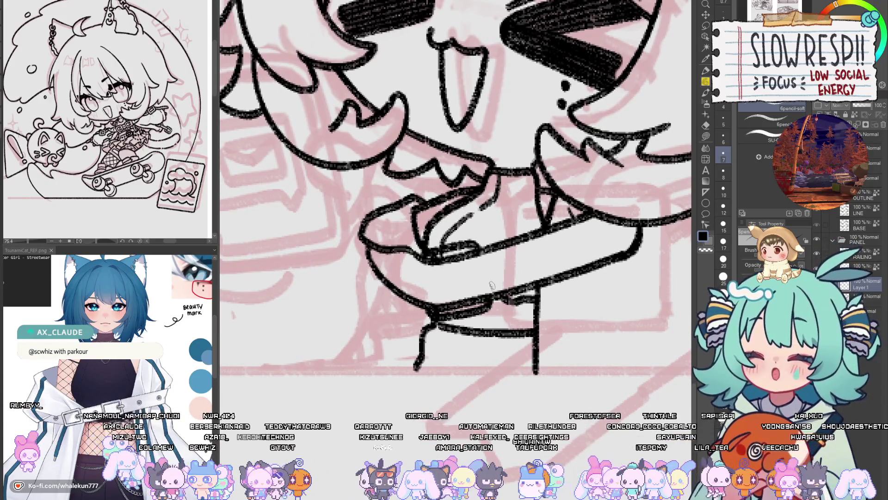
pyautogui.moveTo(422, 257); pyautogui.dragTo(428, 312)
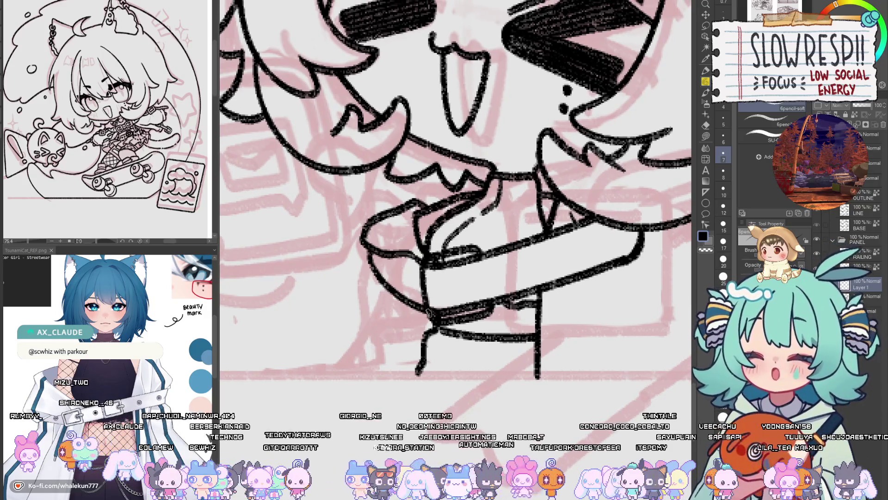
# - Redraw the buckle's left edge more cleanly and add its right-side edges
pyautogui.hotkey('ctrl', 'z')
pyautogui.moveTo(419, 267); pyautogui.dragTo(429, 312)
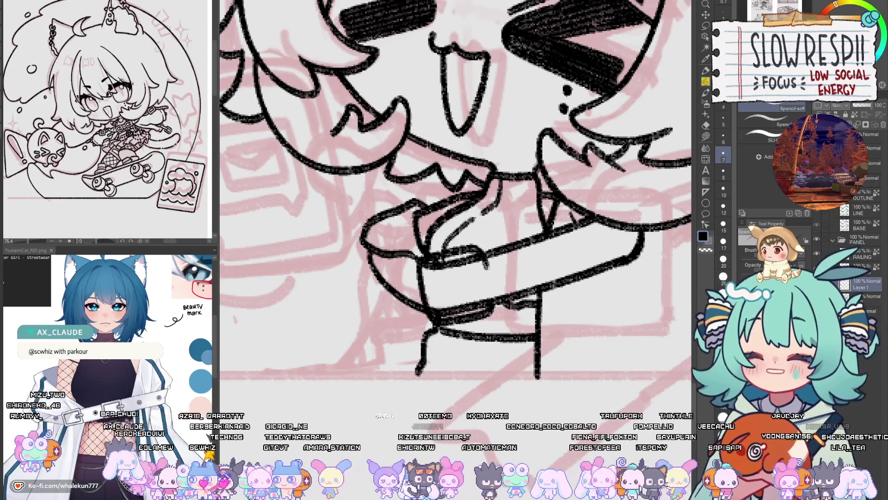
pyautogui.moveTo(484, 263); pyautogui.dragTo(490, 303)
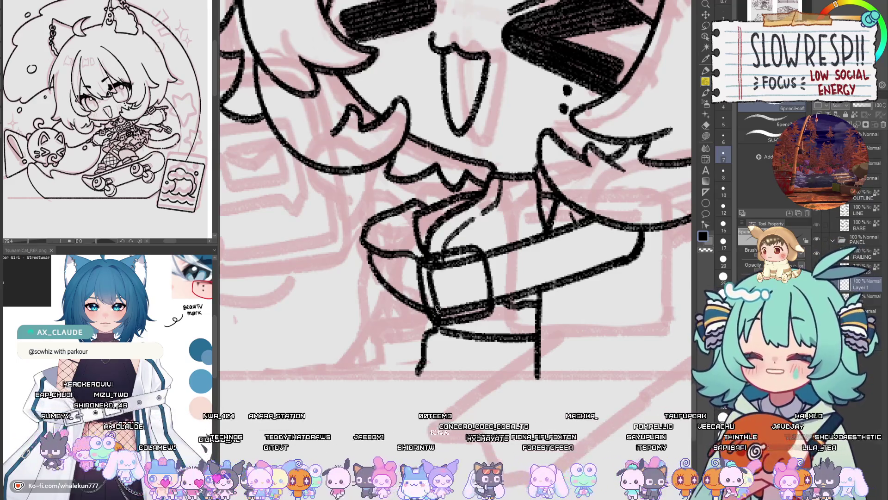
pyautogui.moveTo(474, 266); pyautogui.dragTo(480, 296)
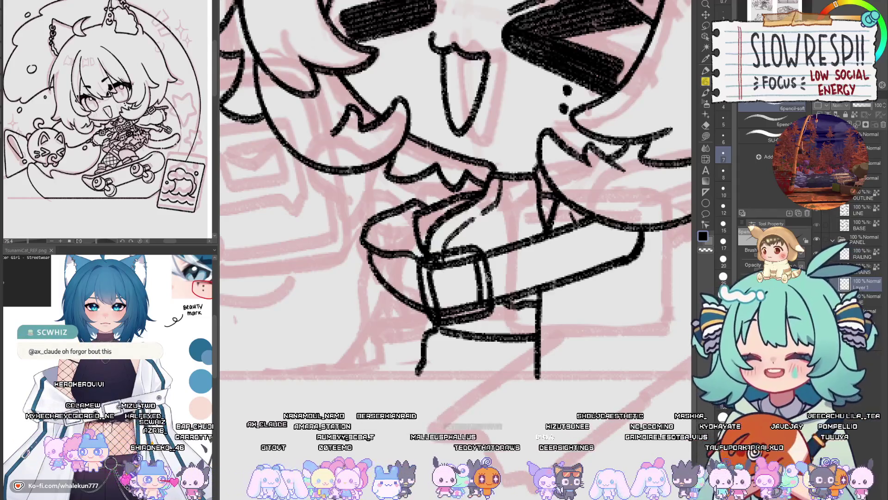
# - Draw a bold inner bar inside the buckle, redoing the first attempt
pyautogui.moveTo(481, 281); pyautogui.dragTo(523, 268)
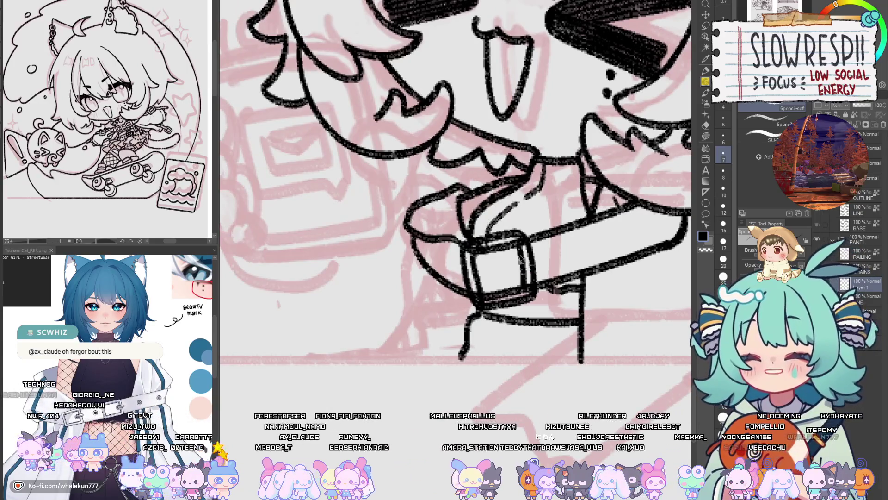
pyautogui.moveTo(519, 257); pyautogui.dragTo(503, 276)
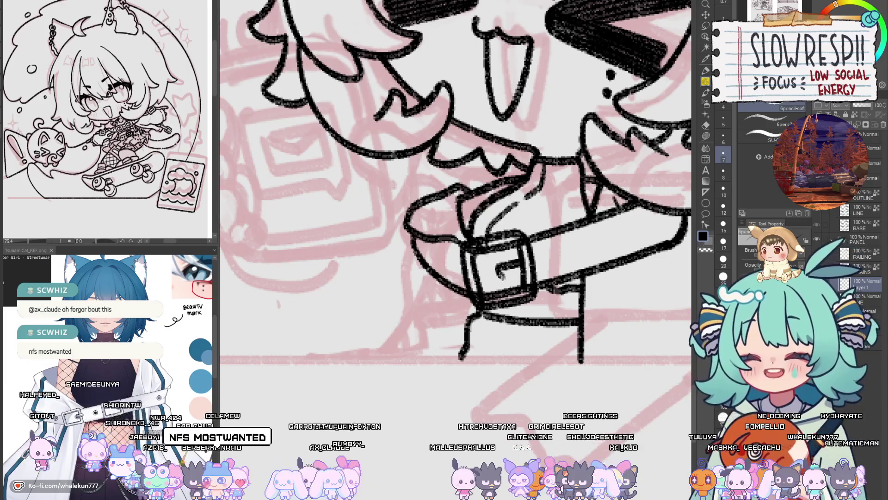
pyautogui.hotkey('ctrl', 'z')
pyautogui.moveTo(518, 260)
pyautogui.mouseDown()
pyautogui.moveTo(495, 266)
pyautogui.moveTo(498, 279)
pyautogui.mouseUp()
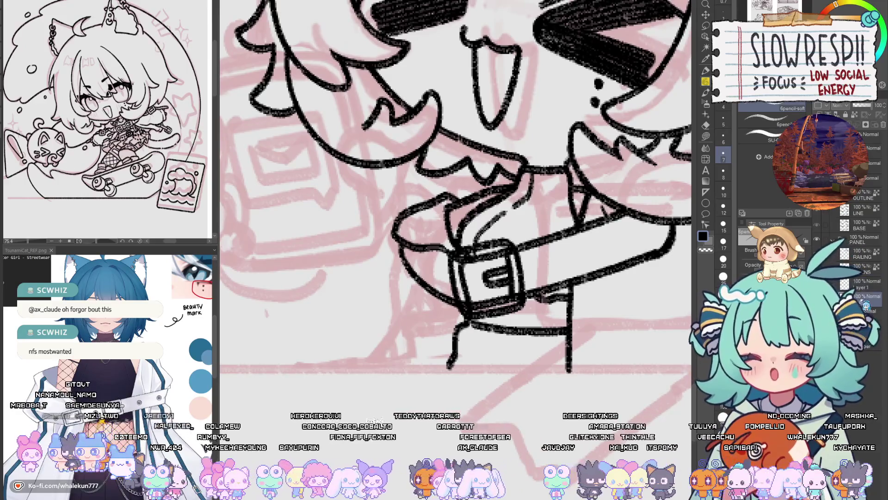
pyautogui.moveTo(539, 332); pyautogui.dragTo(512, 363)
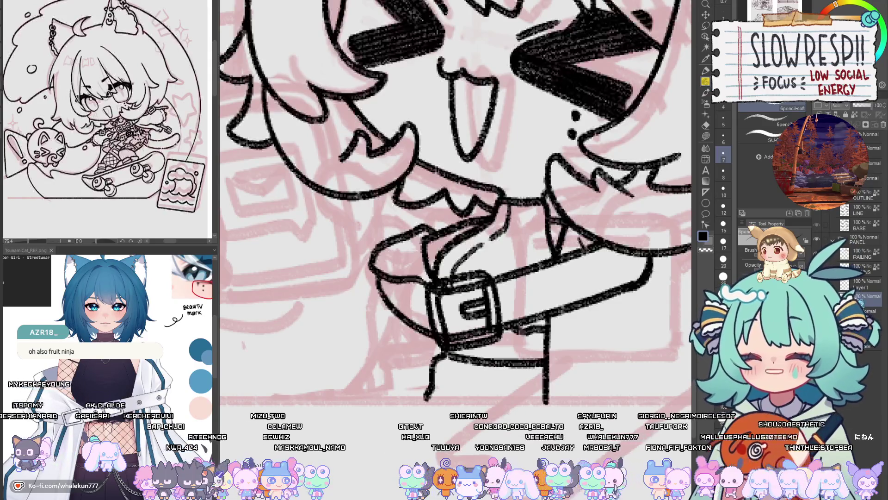
pyautogui.moveTo(522, 292); pyautogui.dragTo(503, 292)
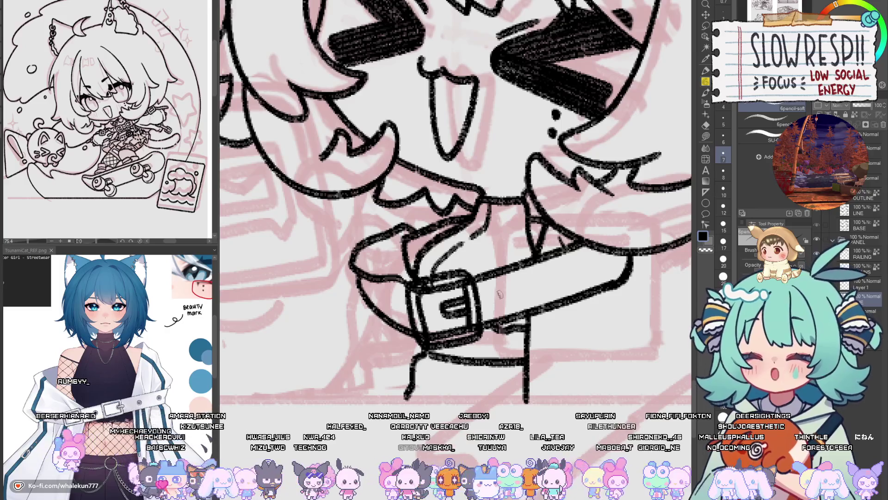
# - Toggle the line art off and on to compare it with the sketch
pyautogui.moveTo(390, 294); pyautogui.dragTo(396, 300)
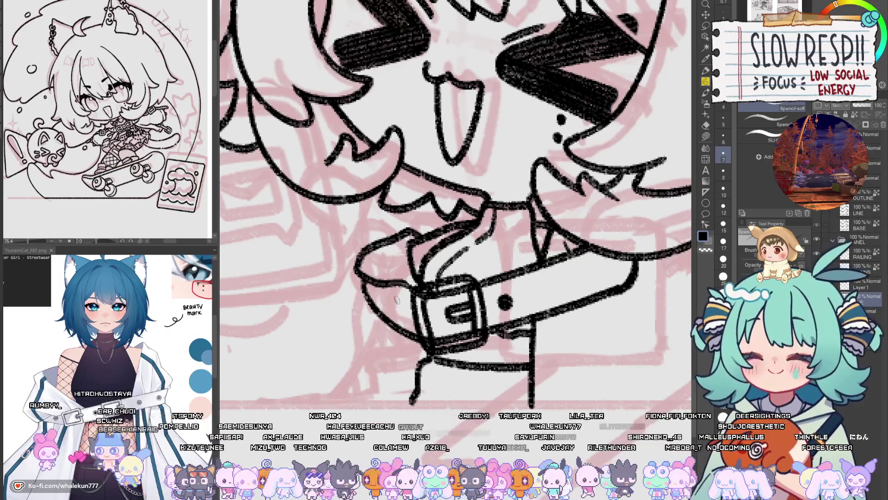
pyautogui.moveTo(540, 287); pyautogui.dragTo(497, 301)
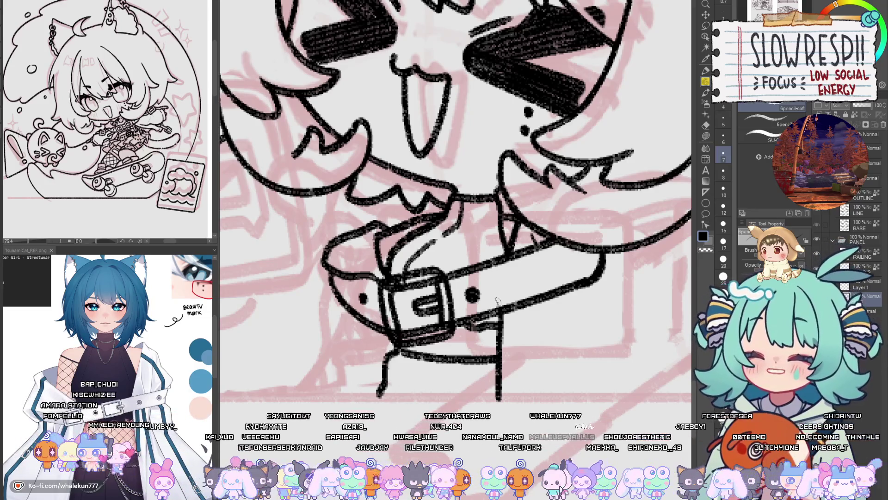
pyautogui.click(817, 298)
pyautogui.click(816, 298)
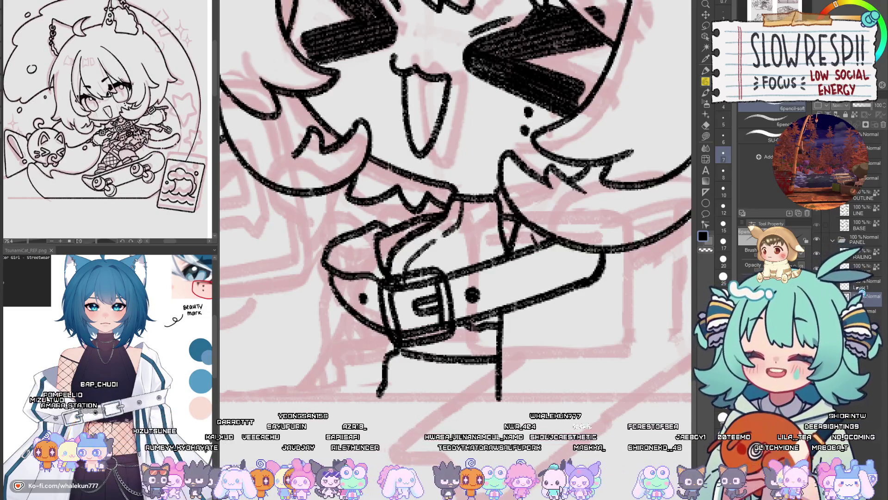
# - Erase old lines under the buckle on LINE with a size 7 eraser, then return to the pencil on Layer 1
pyautogui.press('e')
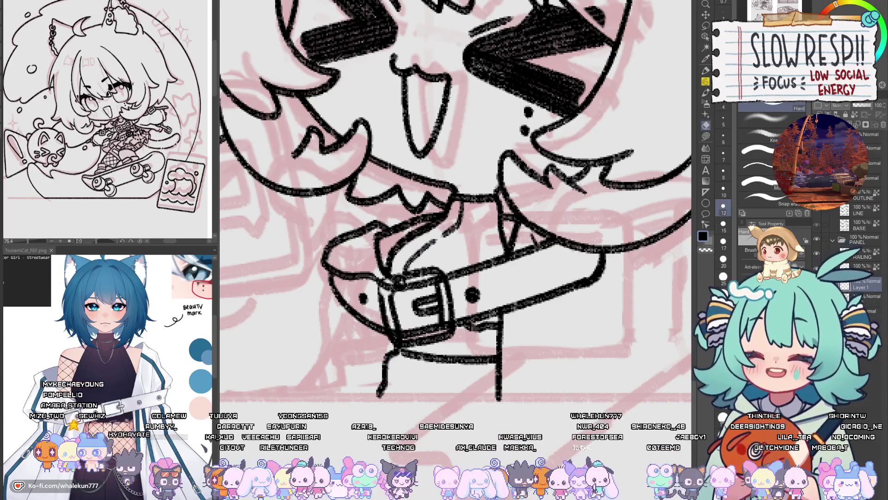
pyautogui.click(861, 298)
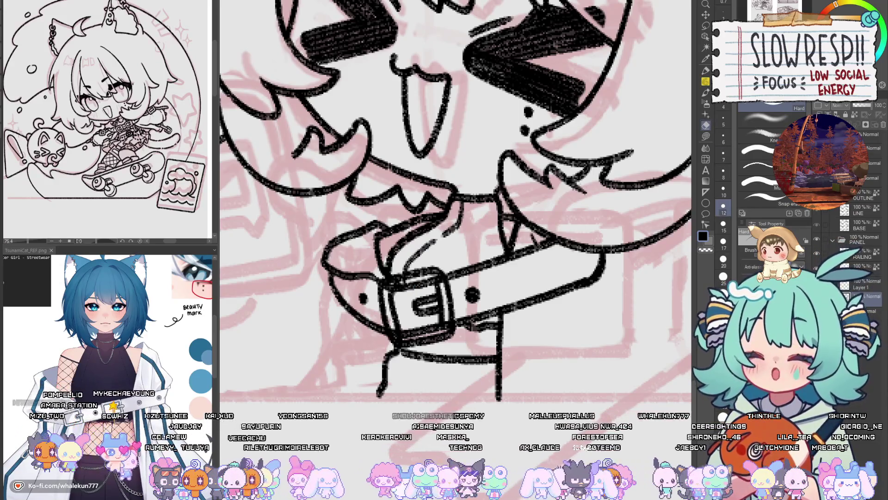
pyautogui.click(723, 152)
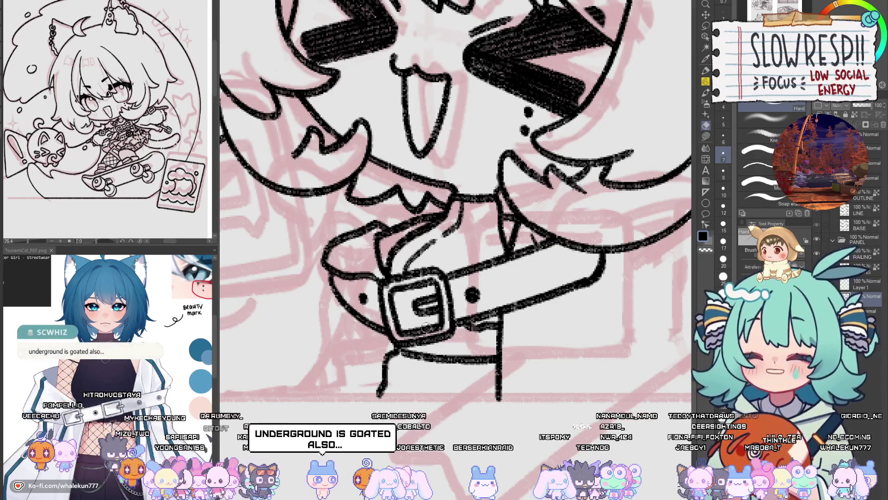
pyautogui.click(861, 284)
pyautogui.press('p')
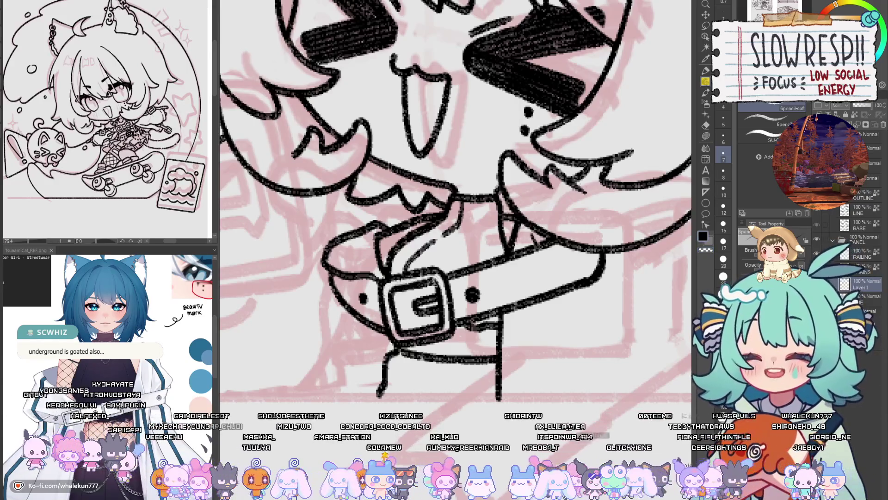
pyautogui.moveTo(437, 284); pyautogui.dragTo(430, 316)
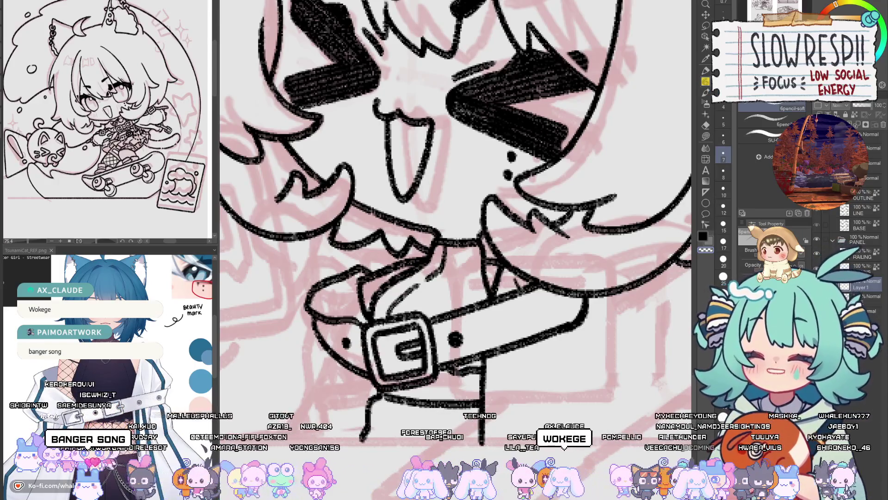
# - Extend the strap's right end downward past the buckle after undoing two belt-loop attempts
pyautogui.moveTo(475, 311); pyautogui.dragTo(485, 292)
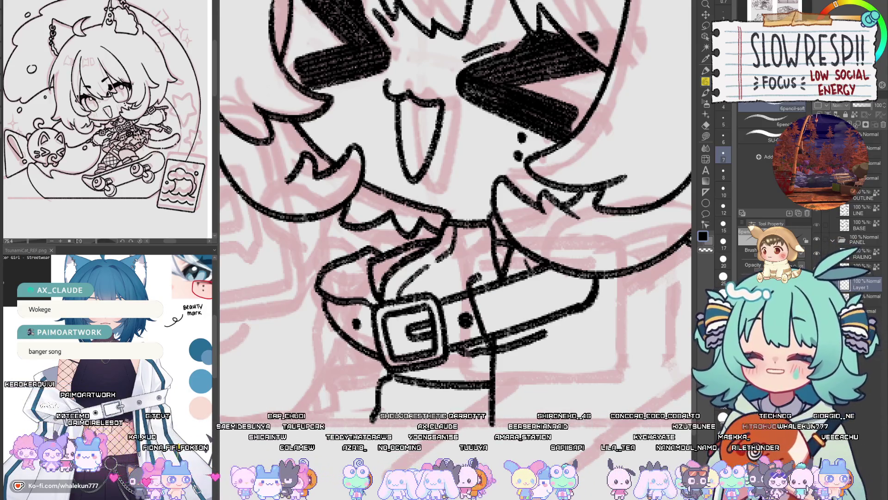
pyautogui.moveTo(545, 270); pyautogui.dragTo(559, 319)
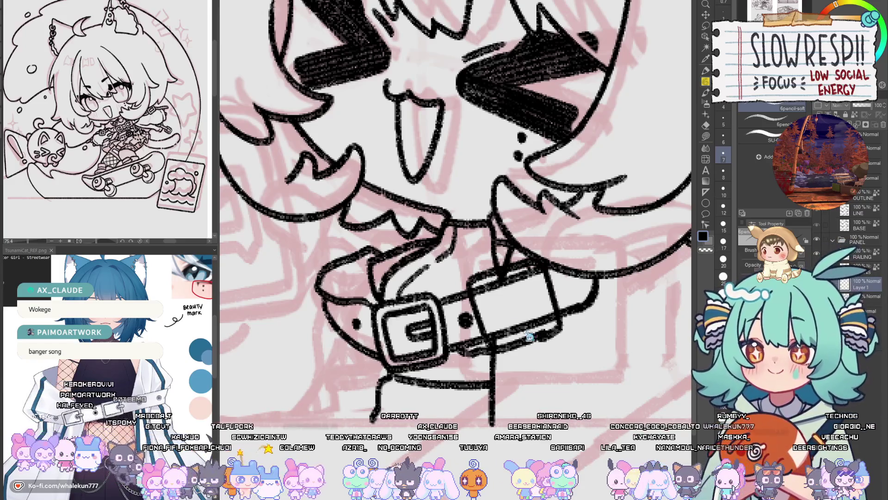
pyautogui.hotkey('ctrl', 'z')
pyautogui.hotkey('ctrl', 'z')
pyautogui.hotkey('ctrl', 'z')
pyautogui.moveTo(477, 277)
pyautogui.mouseDown()
pyautogui.moveTo(487, 320)
pyautogui.moveTo(553, 327)
pyautogui.mouseUp()
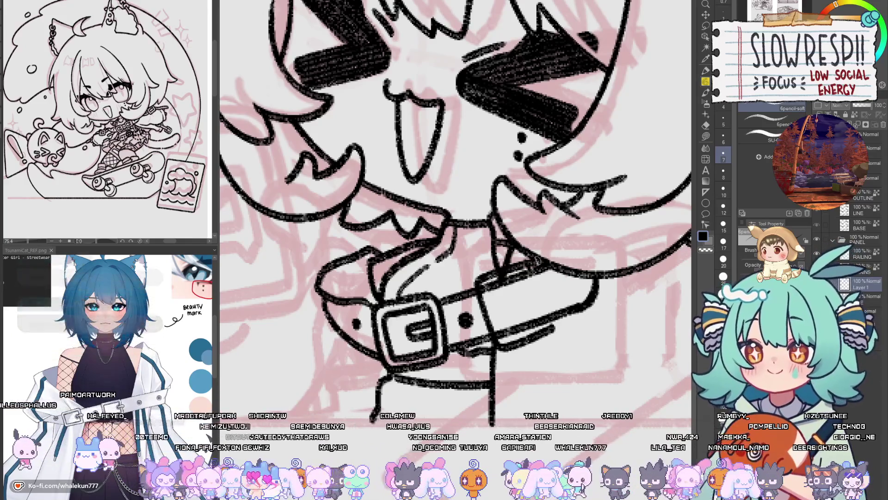
pyautogui.hotkey('ctrl', 'z')
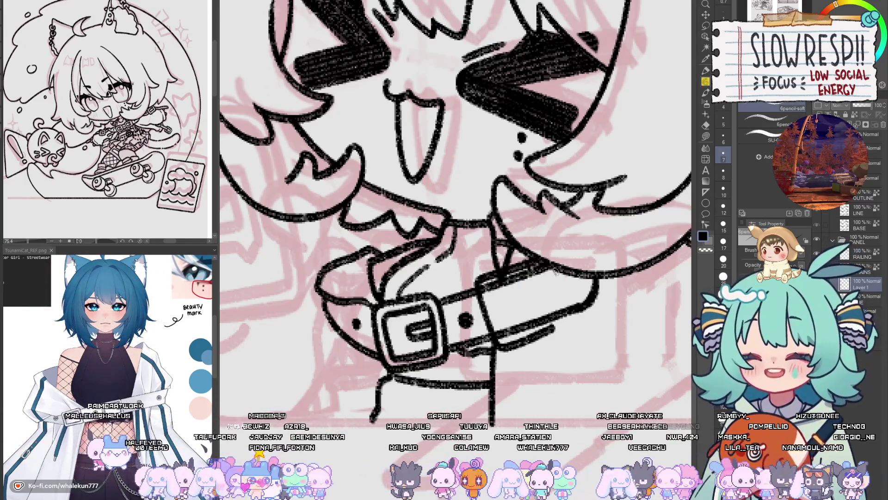
pyautogui.moveTo(563, 287); pyautogui.dragTo(569, 309)
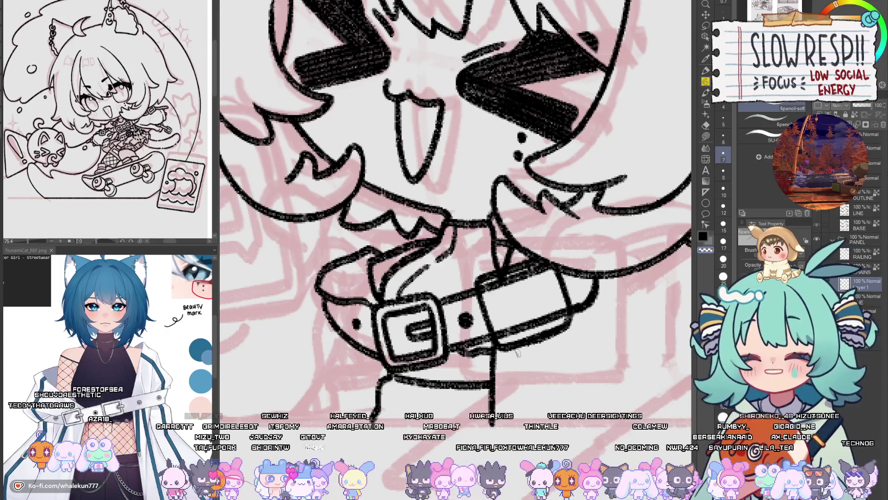
pyautogui.scroll(2, 530, 350)
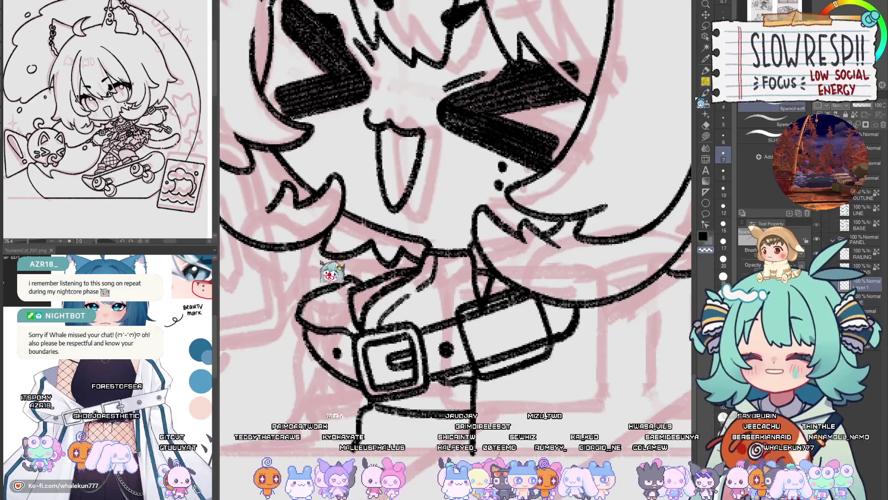
pyautogui.moveTo(575, 348); pyautogui.dragTo(516, 351)
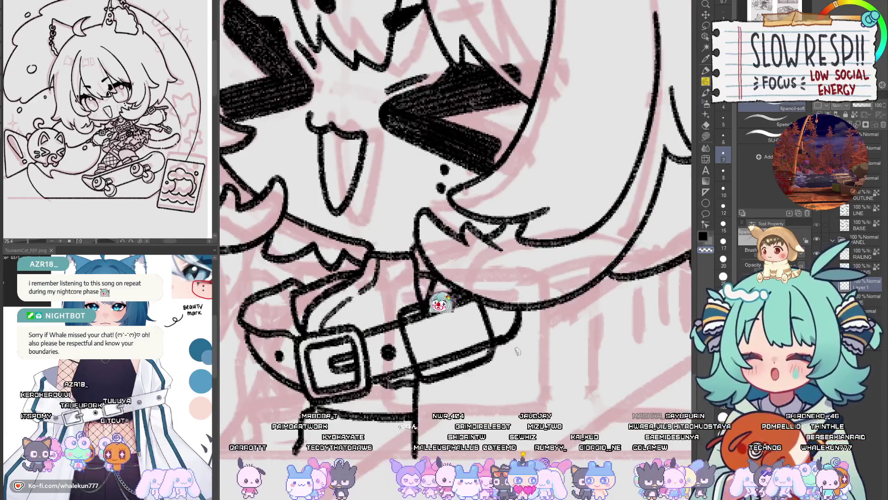
# - Erase the strap's right tip and redraw it with the pencil in a cleaner shape
pyautogui.scroll(-2, 516, 351)
pyautogui.scroll(-3, 523, 350)
pyautogui.scroll(-2, 532, 349)
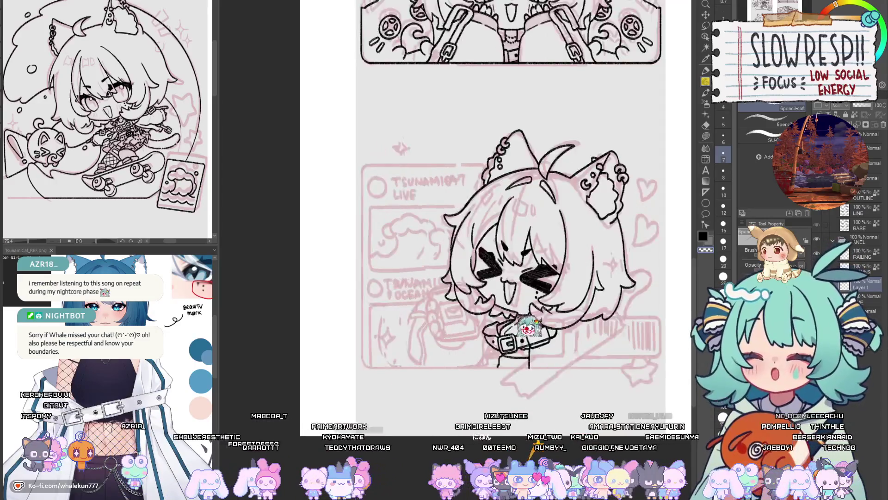
pyautogui.scroll(4, 538, 346)
pyautogui.scroll(2, 523, 323)
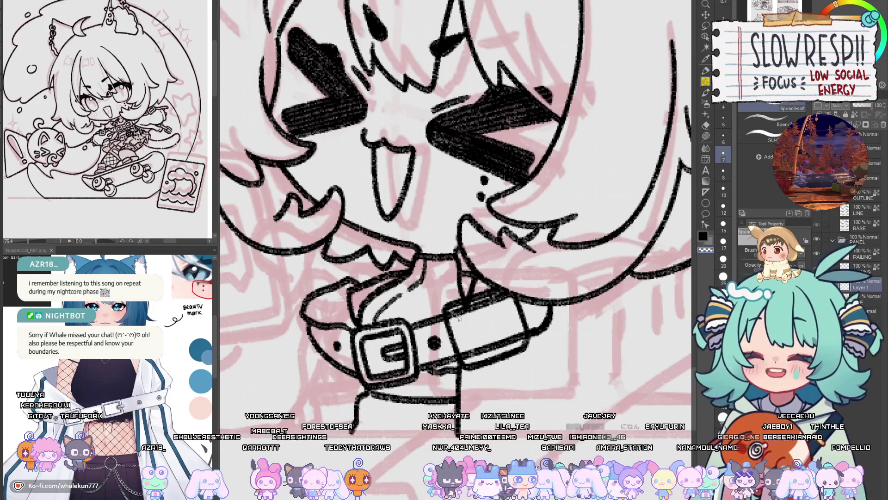
pyautogui.press('e')
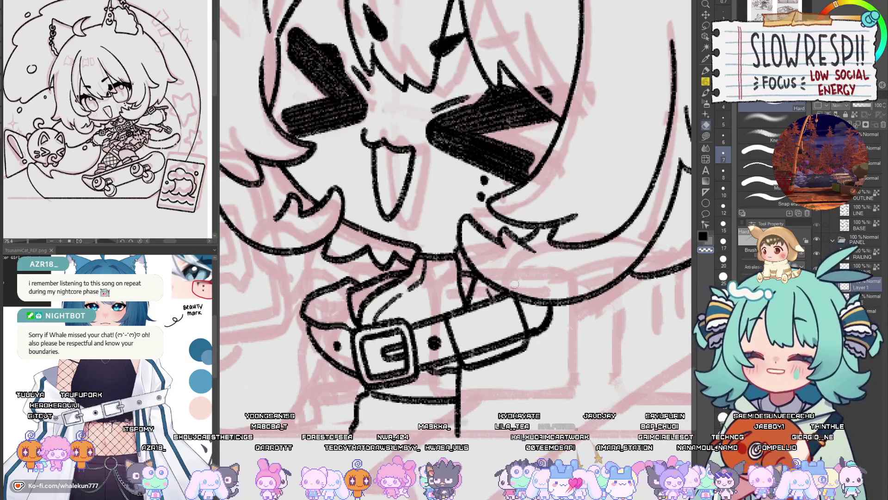
pyautogui.press('p')
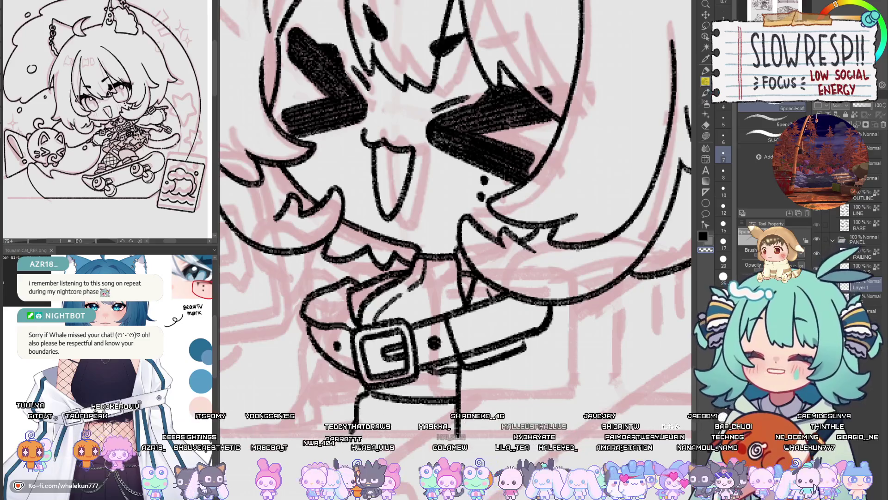
pyautogui.moveTo(511, 386); pyautogui.dragTo(514, 398)
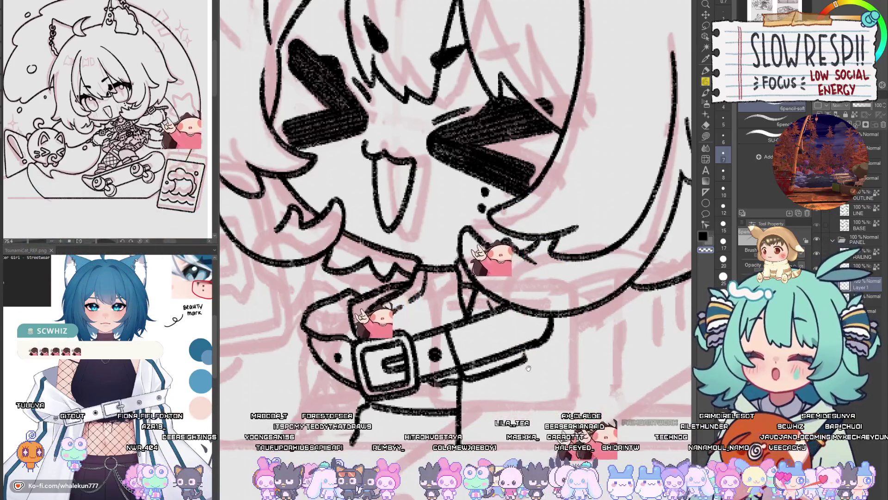
pyautogui.moveTo(525, 368); pyautogui.dragTo(526, 353)
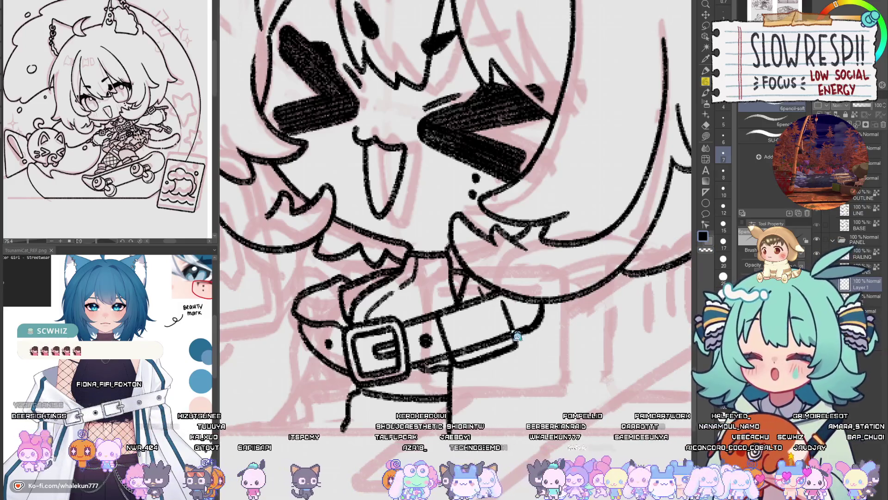
pyautogui.moveTo(500, 303); pyautogui.dragTo(513, 341)
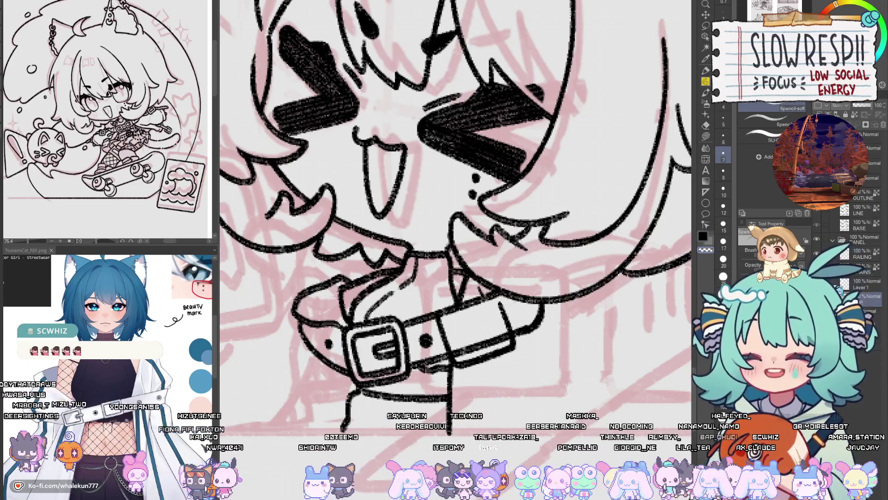
pyautogui.press('e')
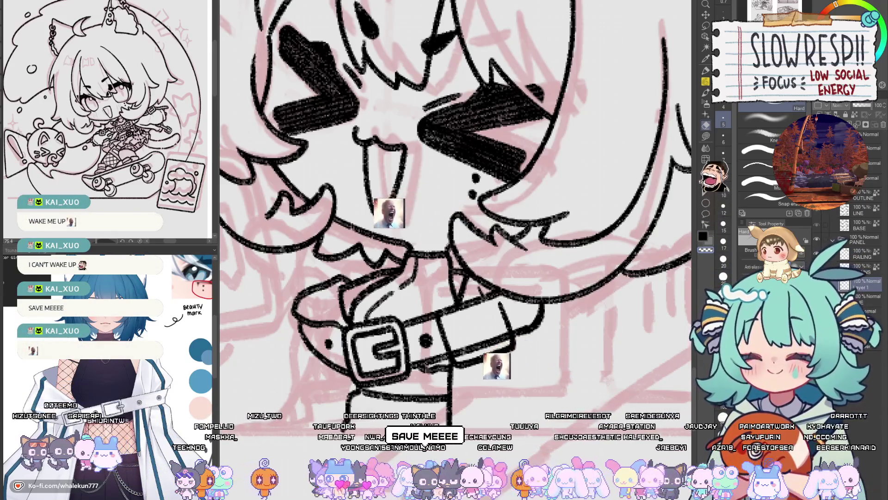
pyautogui.press('p')
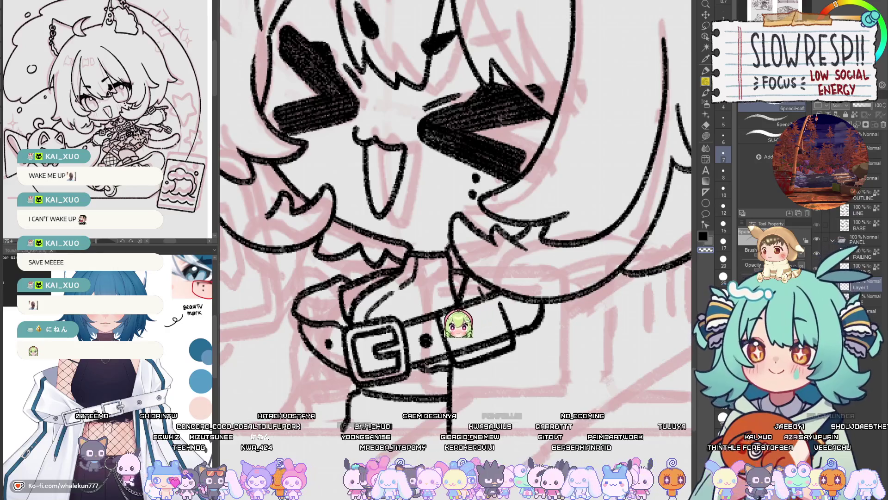
pyautogui.hotkey('ctrl', 'z')
pyautogui.hotkey('ctrl', 'y')
pyautogui.hotkey('ctrl', 'z')
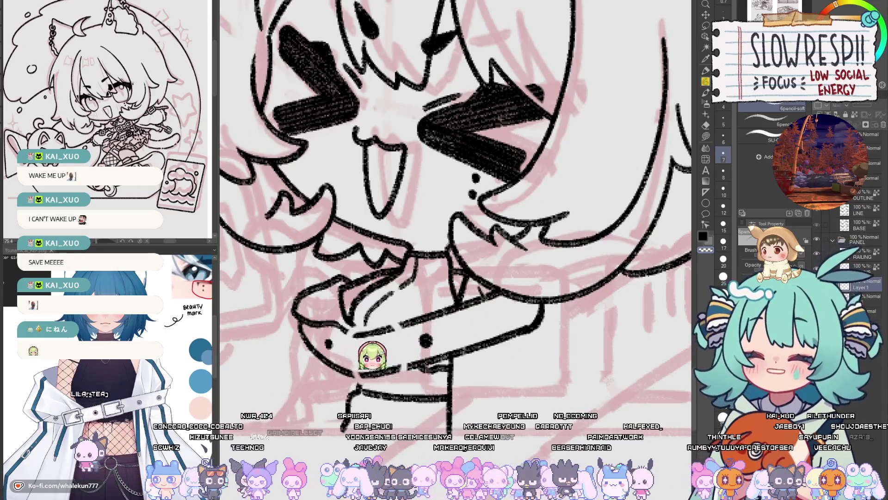
pyautogui.hotkey('ctrl', 'y')
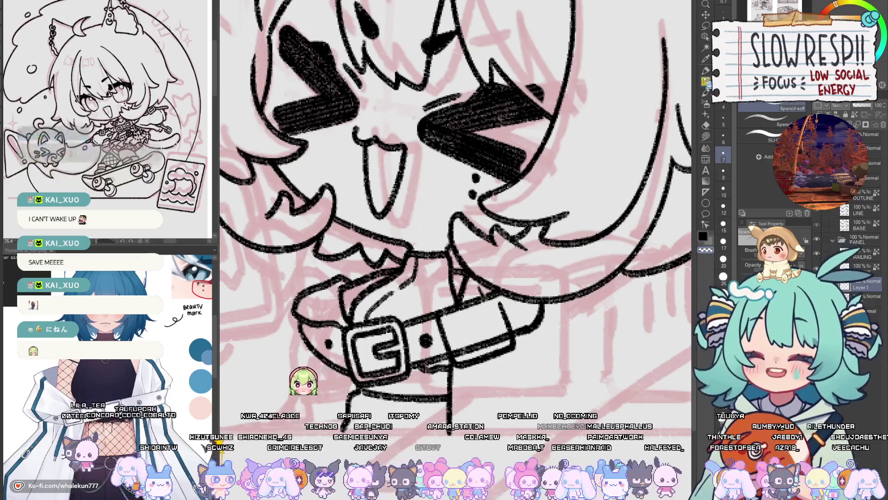
# - Draw a second buckle on the strap's right side and erase the stray lines around it
pyautogui.moveTo(452, 315); pyautogui.dragTo(475, 303)
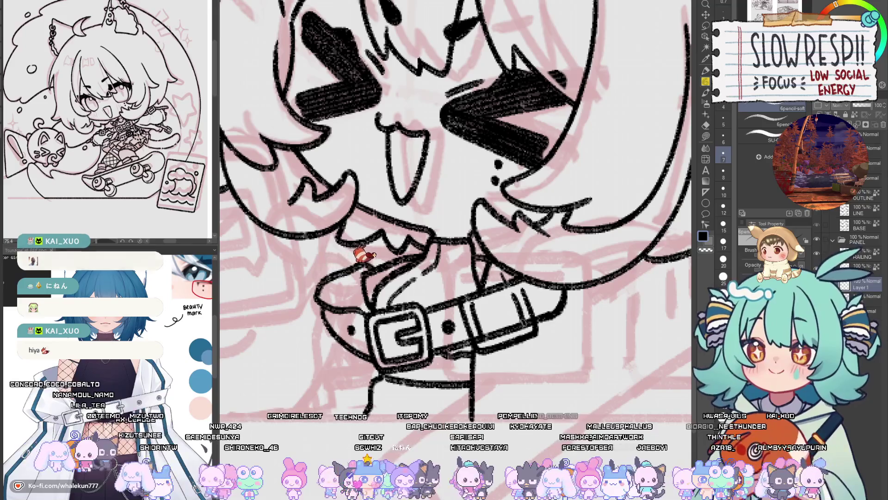
pyautogui.scroll(2, 518, 299)
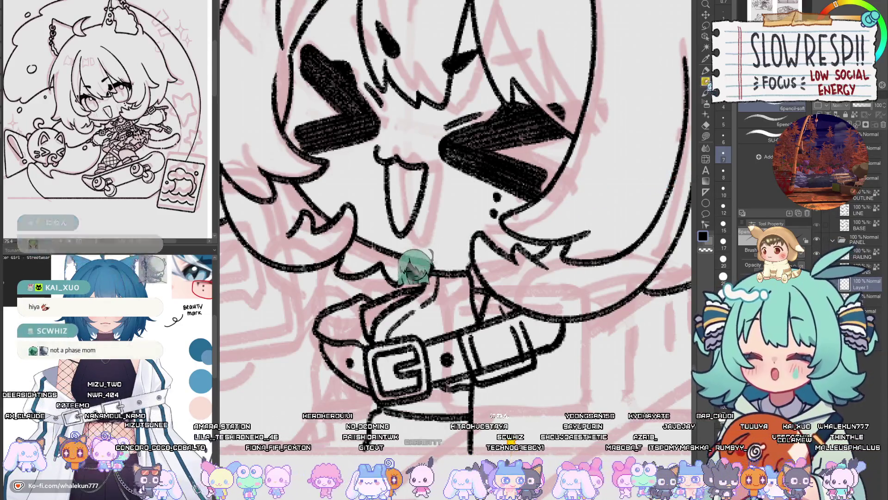
pyautogui.moveTo(493, 333); pyautogui.dragTo(503, 344)
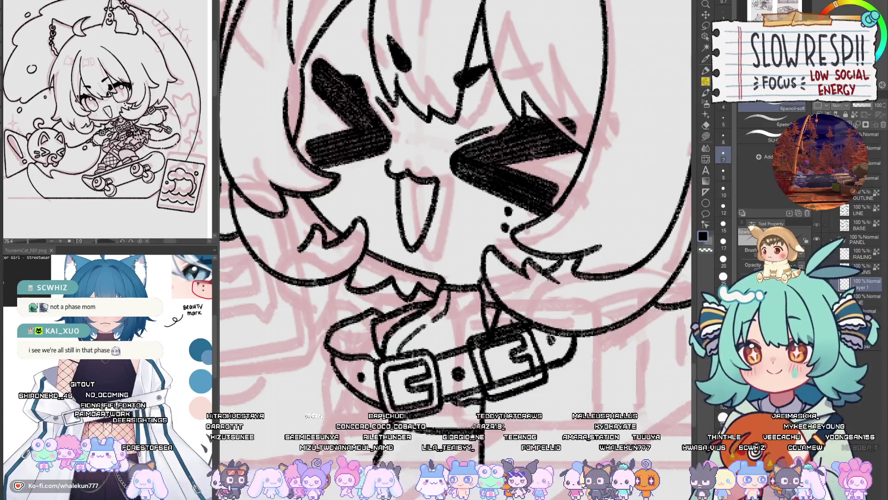
pyautogui.scroll(-5, 573, 326)
pyautogui.scroll(5, 522, 354)
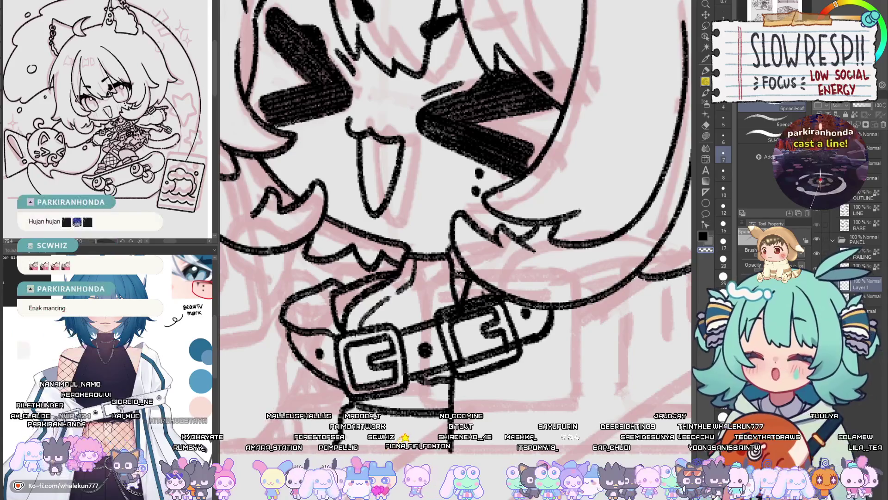
pyautogui.press('e')
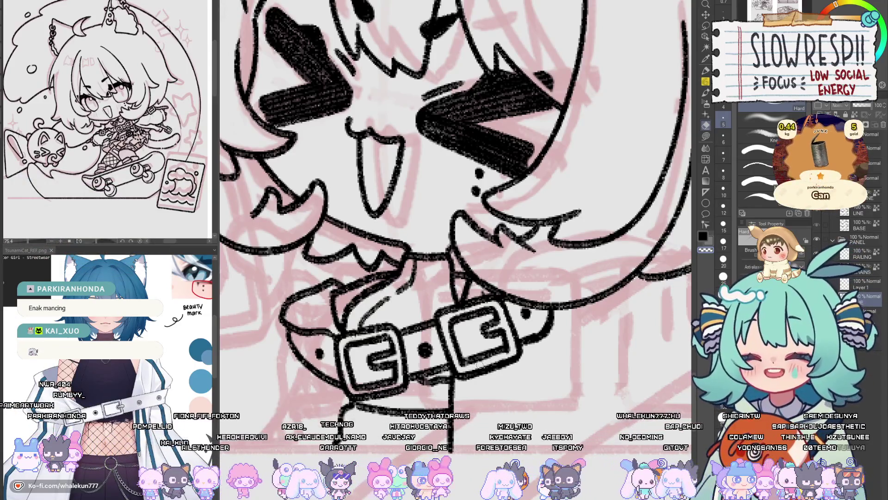
pyautogui.scroll(-5, 489, 340)
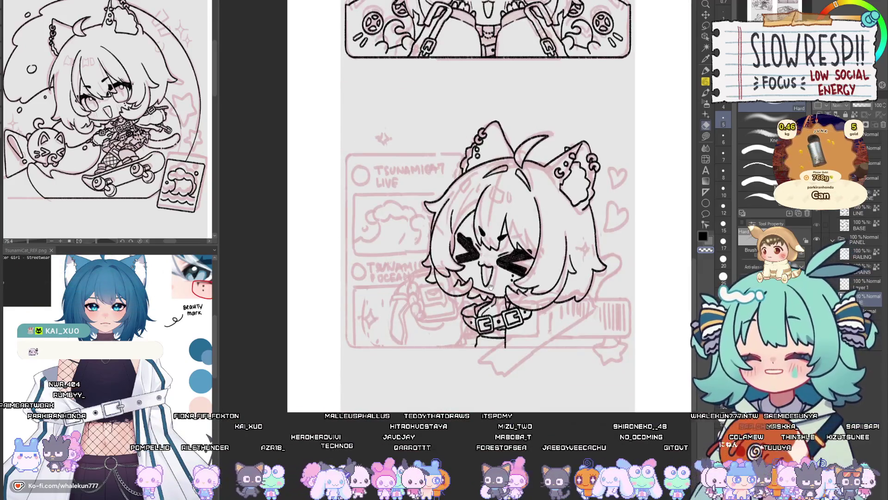
pyautogui.moveTo(490, 287); pyautogui.dragTo(444, 317)
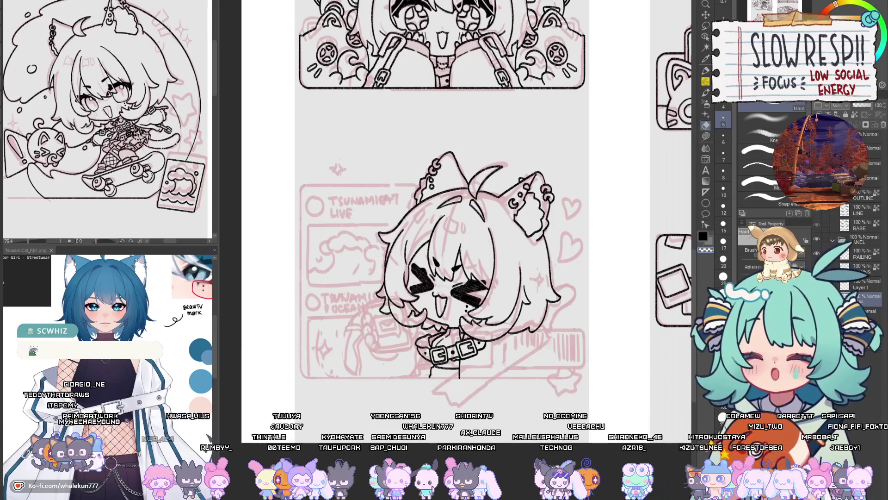
pyautogui.press('p')
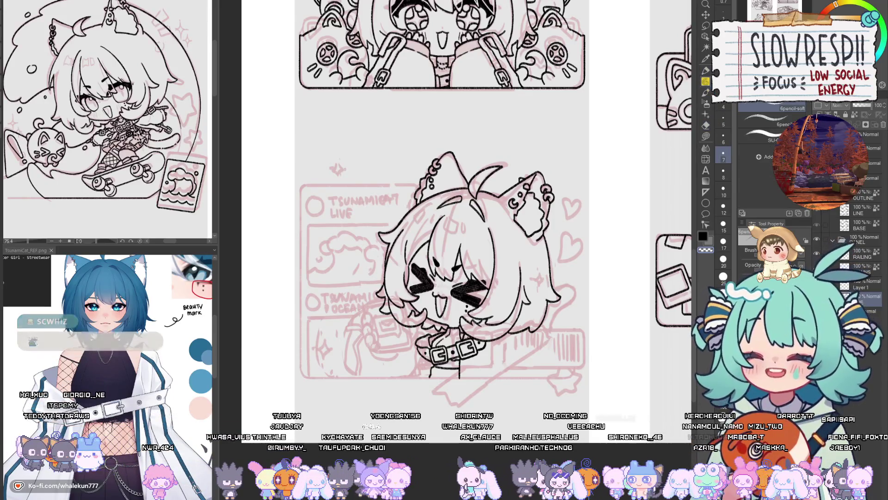
pyautogui.scroll(-2, 547, 345)
pyautogui.scroll(-2, 547, 345)
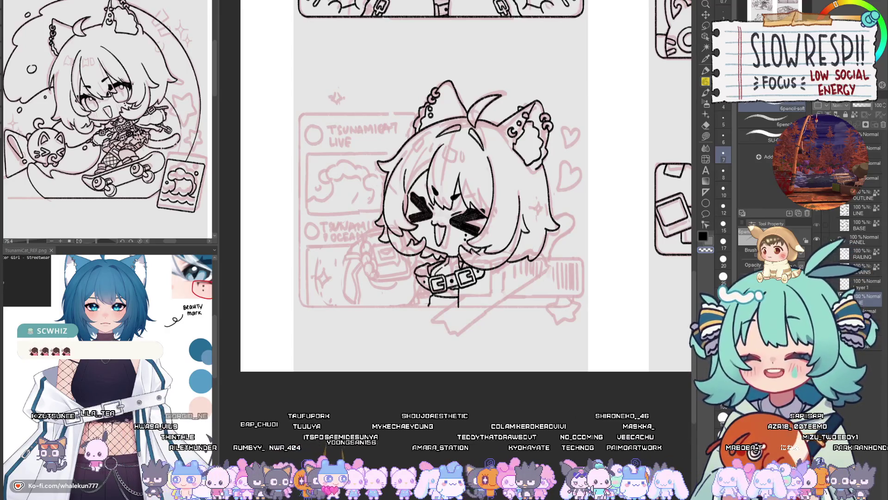
pyautogui.scroll(3, 495, 303)
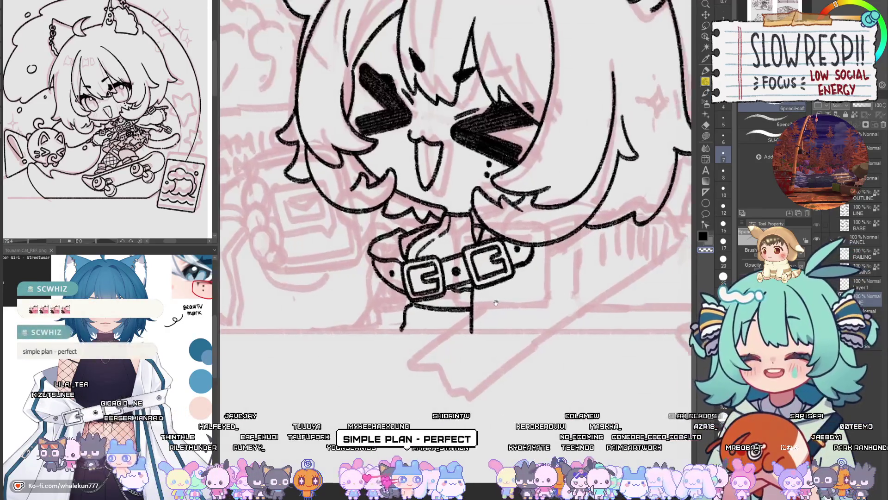
# - Briefly hide the line art to check the sketch beneath the double buckle
pyautogui.moveTo(495, 303)
pyautogui.mouseDown()
pyautogui.moveTo(465, 306)
pyautogui.moveTo(529, 353)
pyautogui.mouseUp()
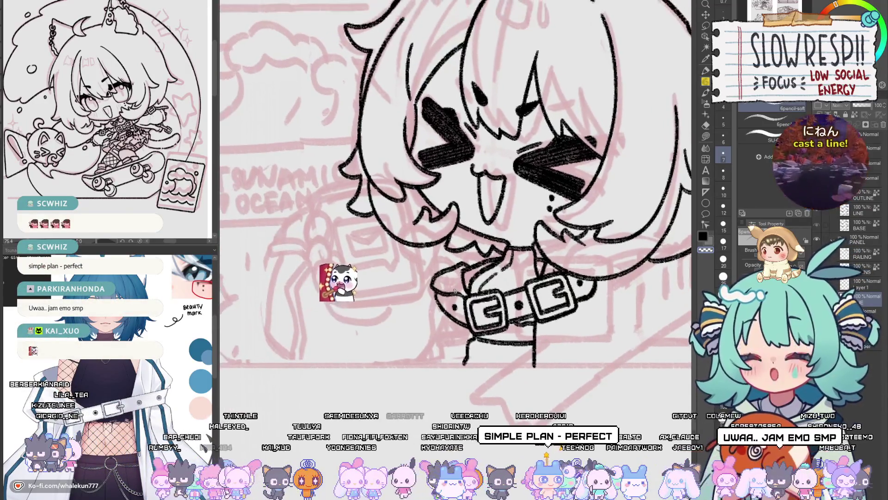
pyautogui.click(835, 284)
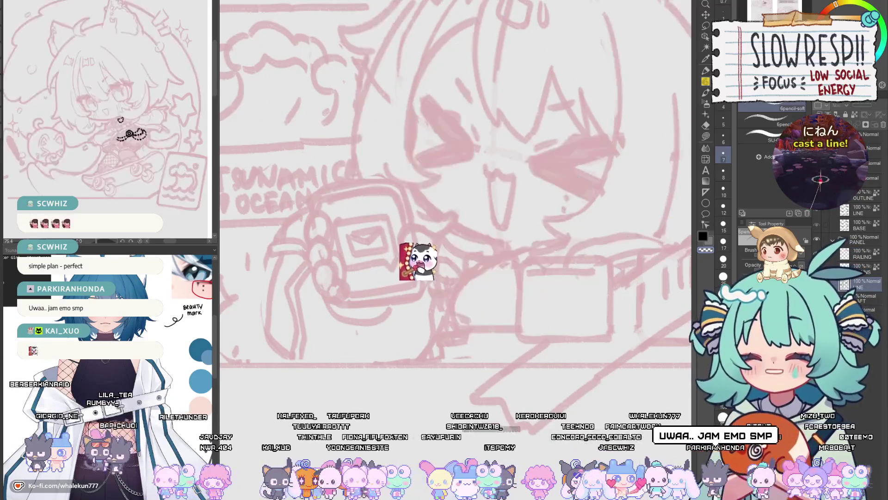
pyautogui.hotkey('ctrl', 'z')
pyautogui.scroll(-5, 500, 341)
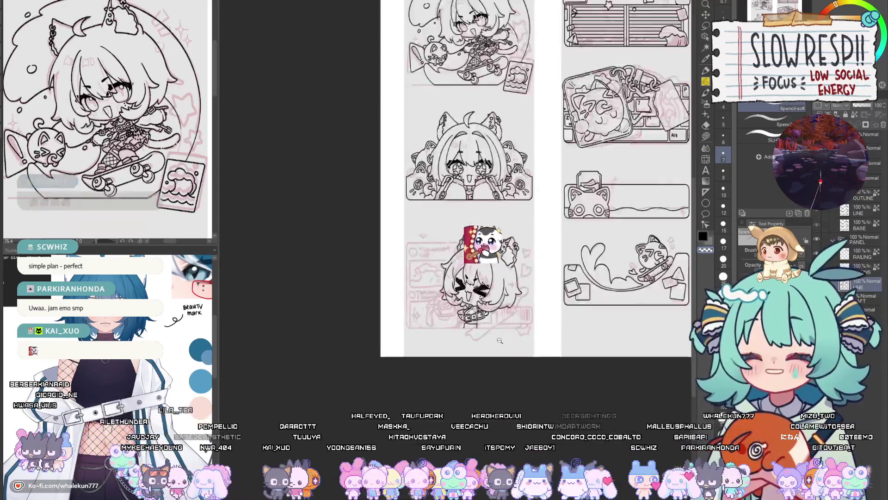
pyautogui.scroll(-2, 499, 340)
pyautogui.scroll(3, 499, 340)
pyautogui.scroll(2, 500, 341)
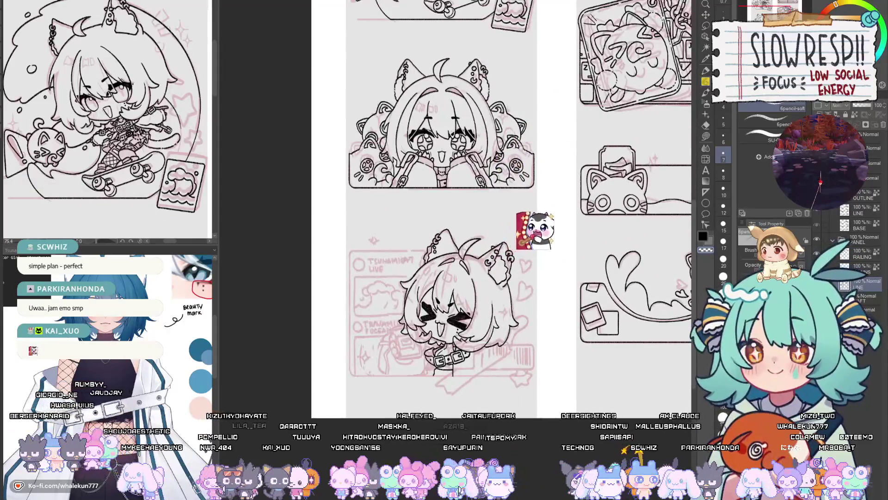
pyautogui.scroll(5, 440, 388)
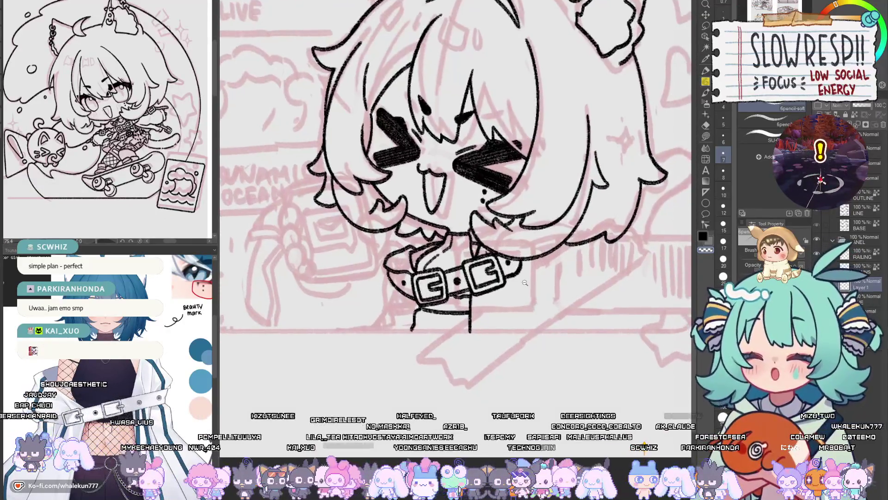
pyautogui.scroll(2, 524, 283)
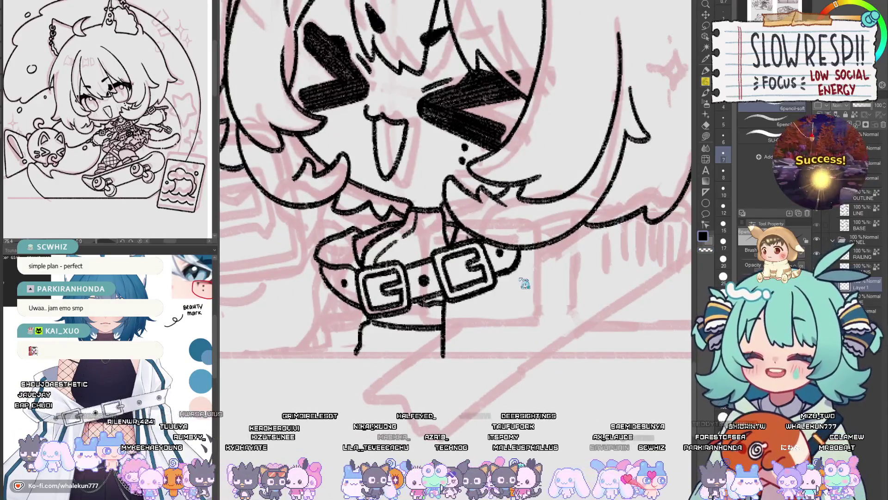
# - Ink two shirt lines below the strap, redrawing the crooked one straighter after mirroring
pyautogui.moveTo(520, 275); pyautogui.dragTo(547, 329)
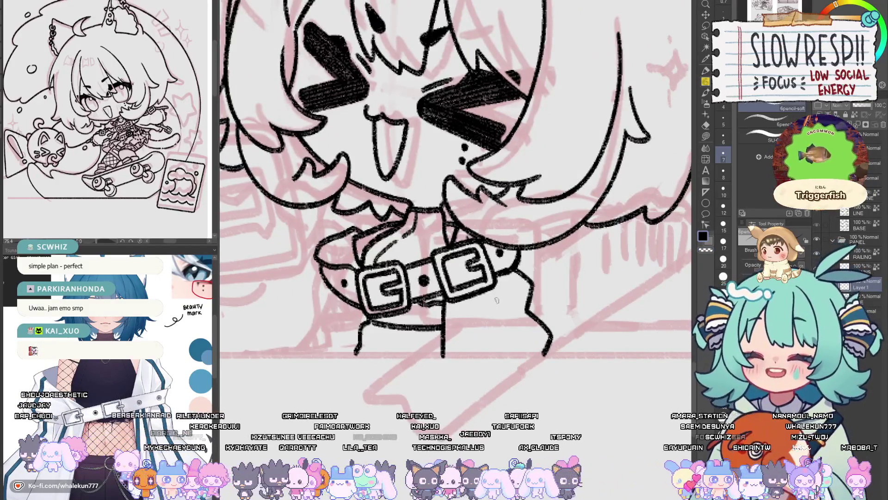
pyautogui.moveTo(483, 288); pyautogui.dragTo(500, 341)
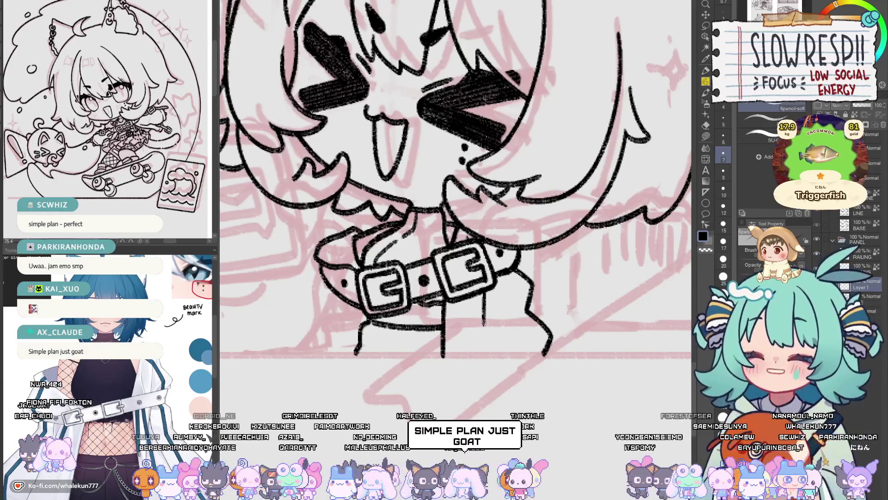
pyautogui.press('h')
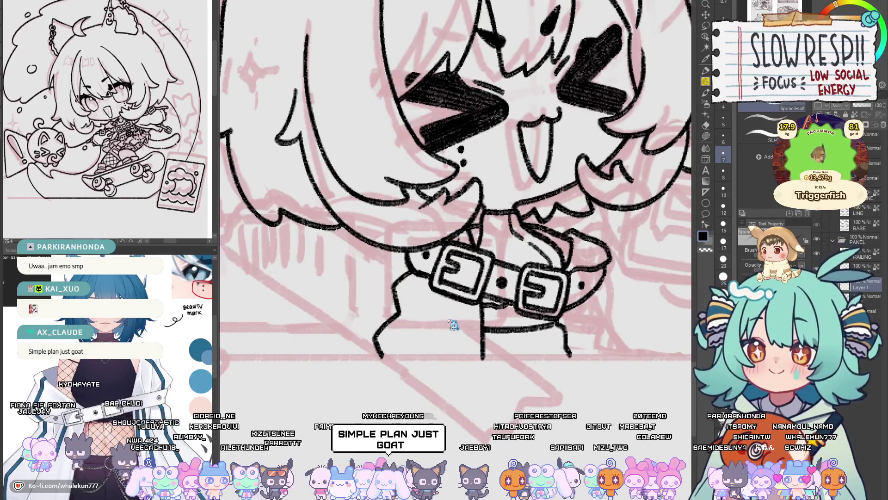
pyautogui.hotkey('ctrl', 'z')
pyautogui.moveTo(404, 287); pyautogui.dragTo(383, 352)
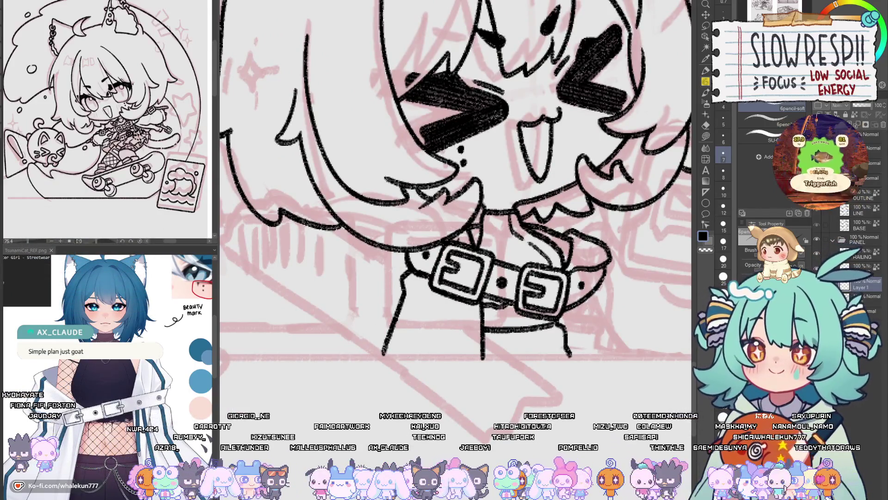
pyautogui.press('h')
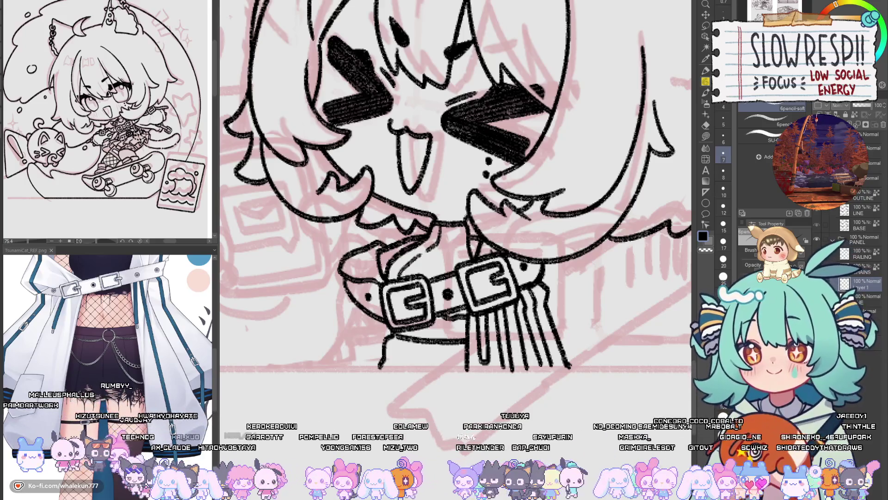
# - Mirror the canvas and zoom out to review the whole page
pyautogui.press('h')
pyautogui.press('h')
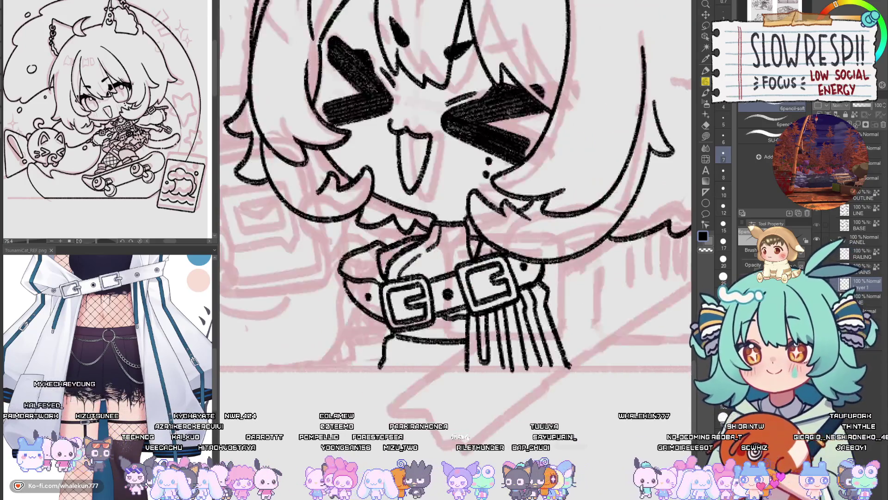
pyautogui.hotkey('ctrl', '-')
pyautogui.press('h')
pyautogui.press('h')
pyautogui.scroll(5, 555, 286)
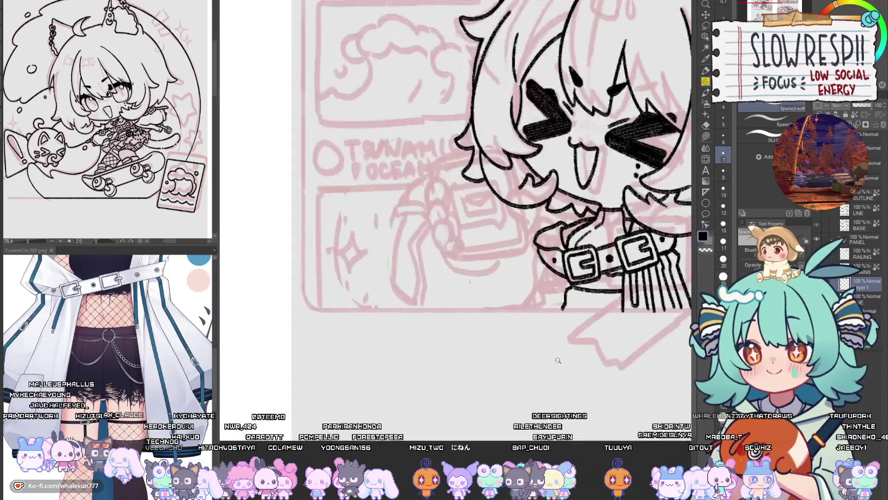
# - Pan and zoom the view onto the lower chibi's face, where the phone will go
pyautogui.scroll(-2, 555, 287)
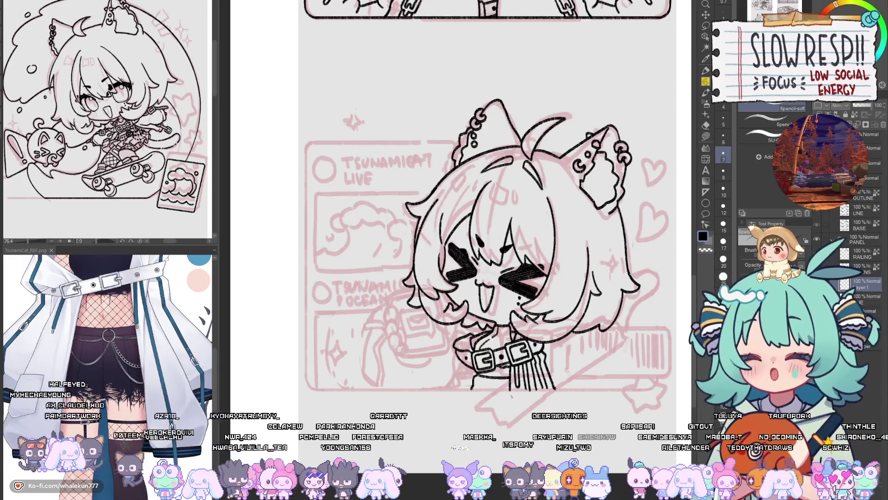
pyautogui.moveTo(532, 368); pyautogui.dragTo(558, 354)
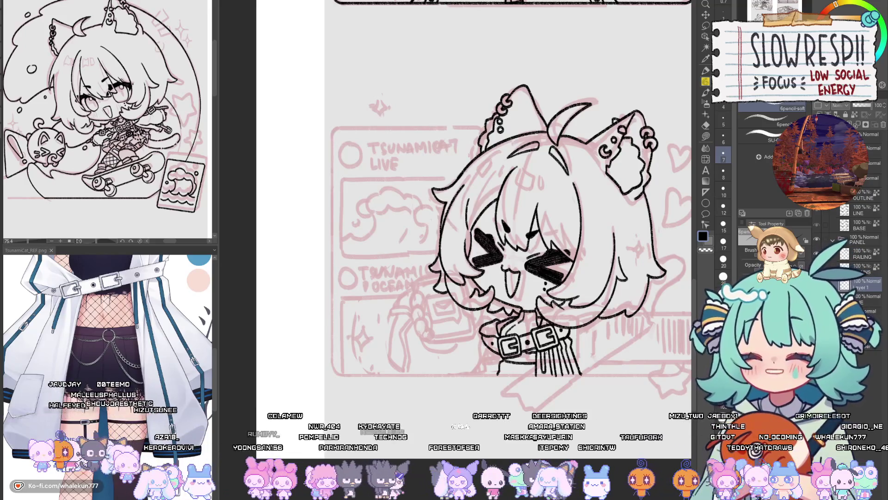
pyautogui.moveTo(574, 398); pyautogui.dragTo(533, 362)
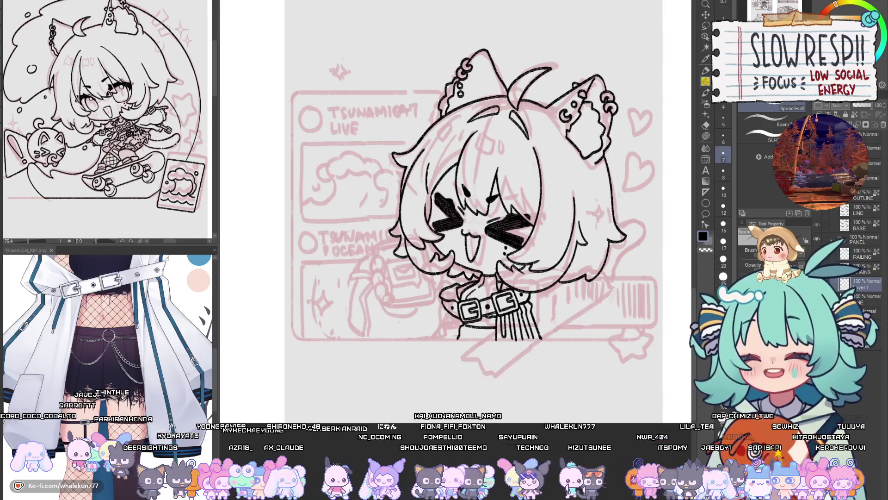
pyautogui.scroll(3, 422, 234)
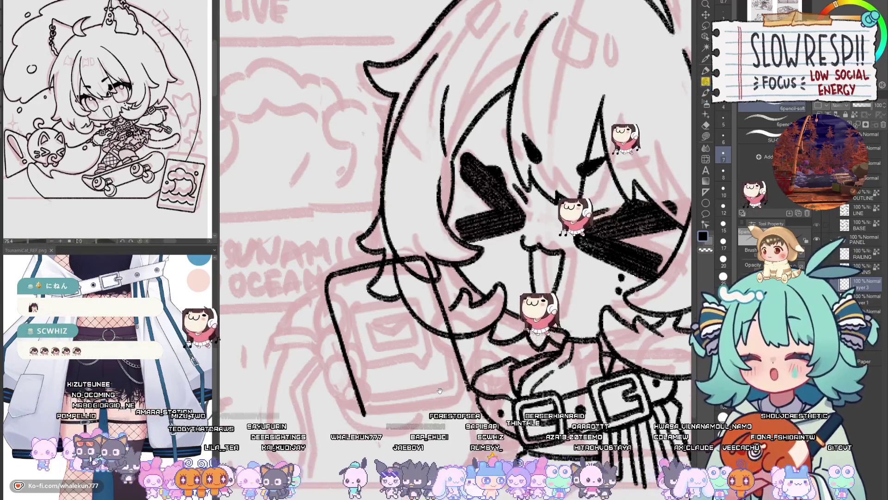
# - Undo the doubled stroke along the phone's edge
pyautogui.moveTo(455, 250); pyautogui.dragTo(502, 180)
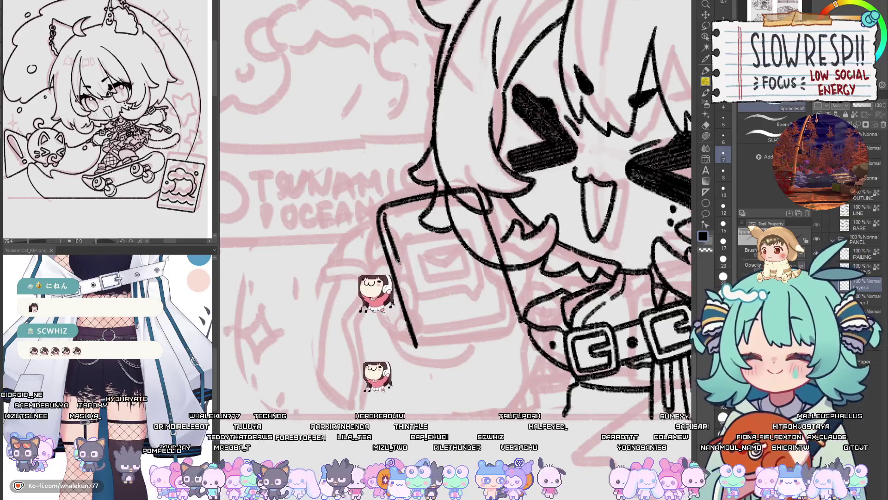
pyautogui.moveTo(437, 234); pyautogui.dragTo(440, 280)
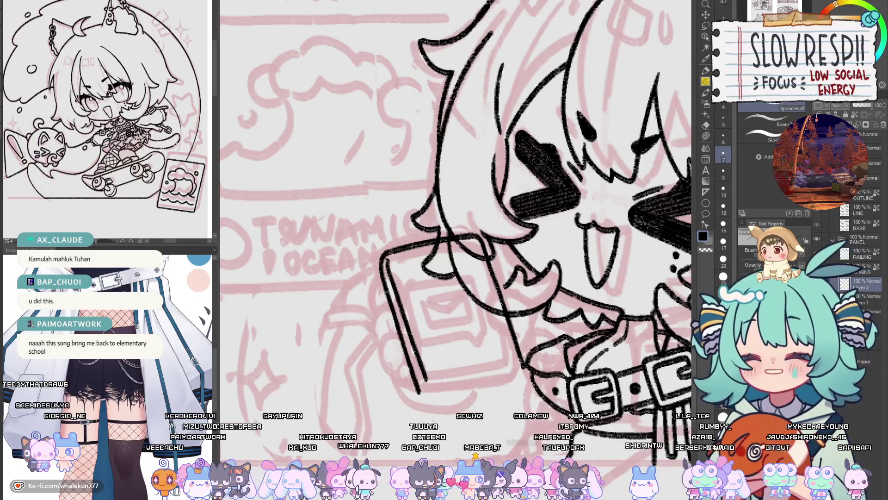
pyautogui.moveTo(401, 279); pyautogui.dragTo(417, 187)
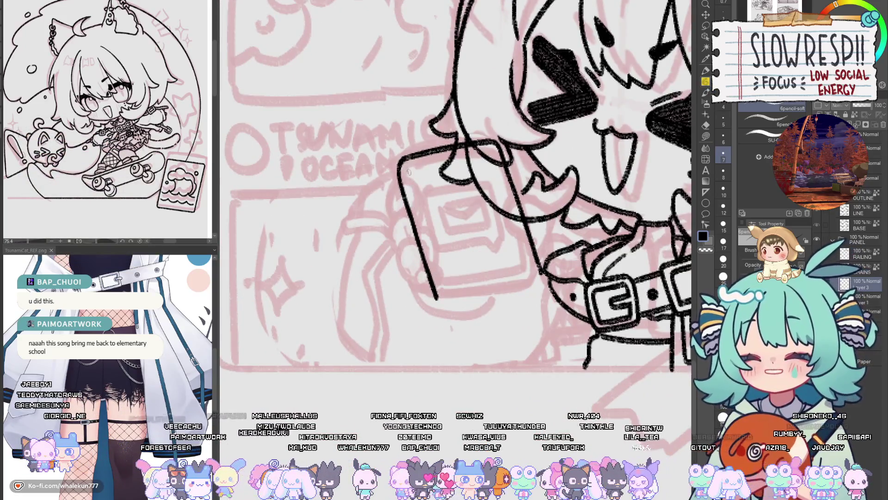
pyautogui.hotkey('ctrl', 'z')
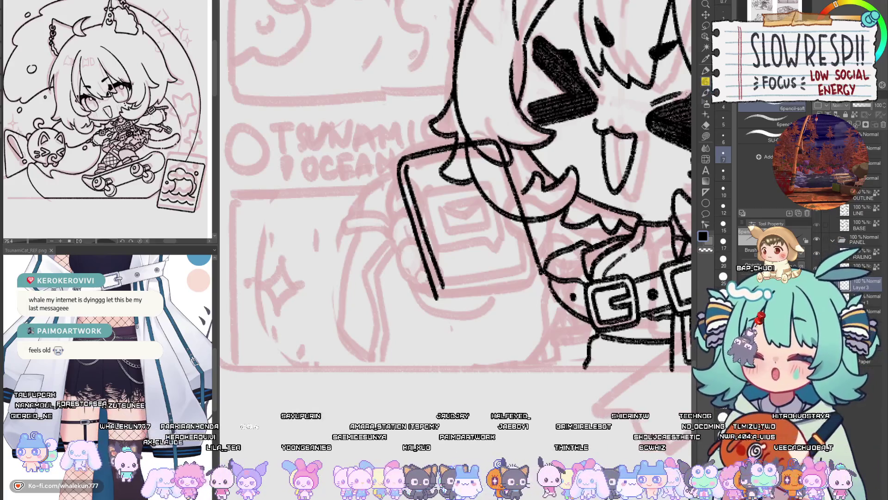
# - Redraw the phone's left edge thicker and ink its bottom edge
pyautogui.scroll(1, 455, 210)
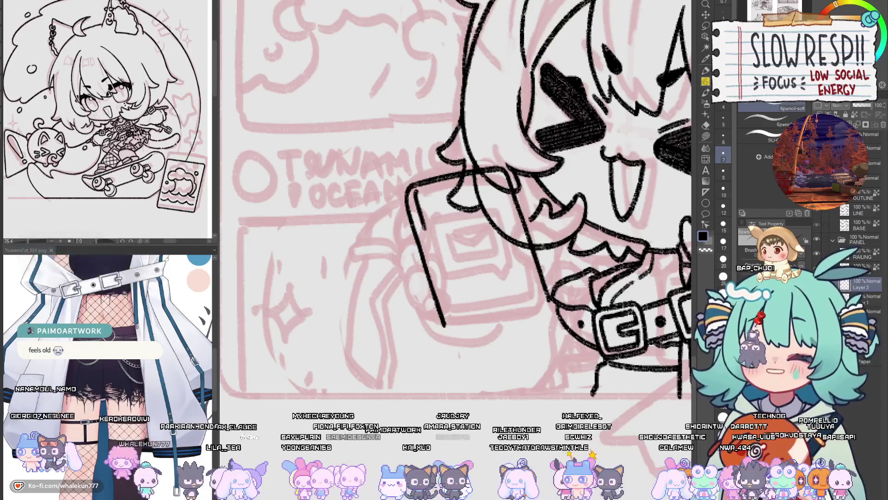
pyautogui.moveTo(418, 196); pyautogui.dragTo(452, 312)
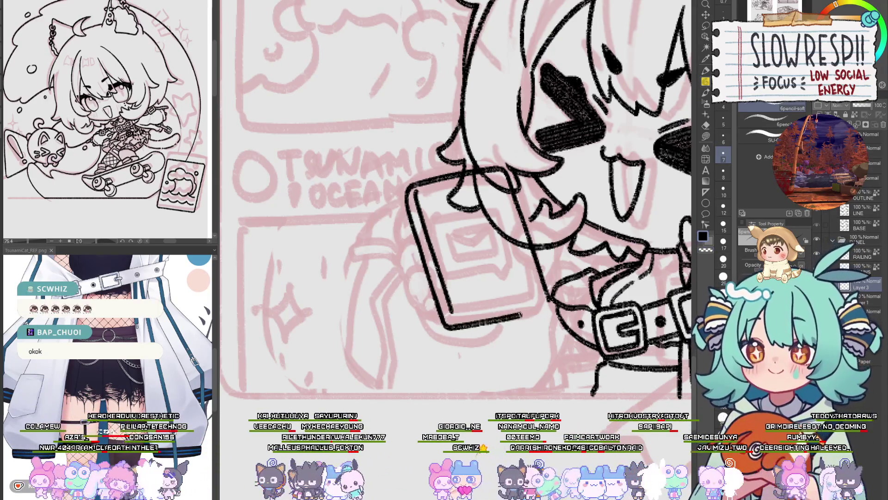
pyautogui.moveTo(452, 322); pyautogui.dragTo(485, 325)
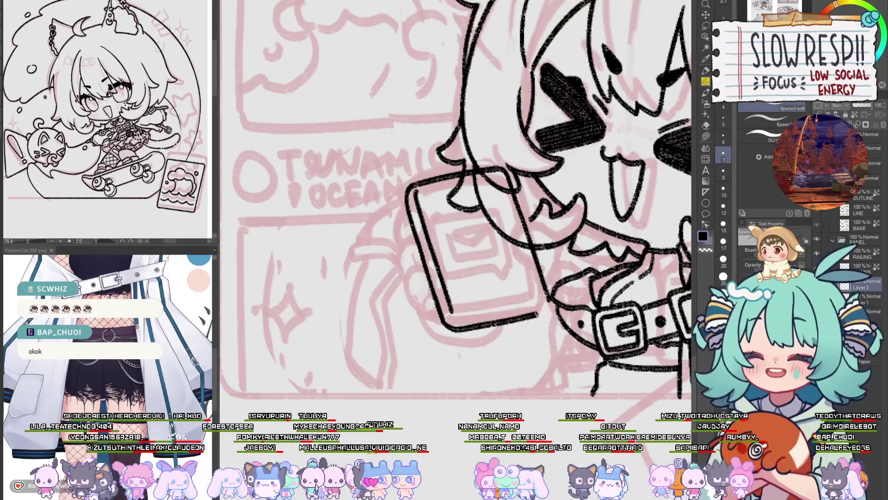
# - Pan around the phone and mirror the canvas to check its outline
pyautogui.moveTo(551, 310); pyautogui.dragTo(539, 337)
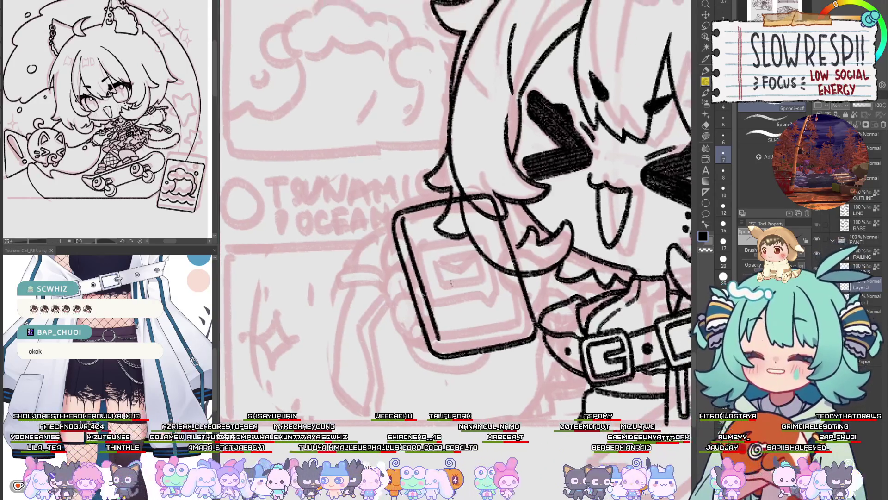
pyautogui.moveTo(509, 278)
pyautogui.mouseDown()
pyautogui.moveTo(503, 292)
pyautogui.moveTo(537, 282)
pyautogui.mouseUp()
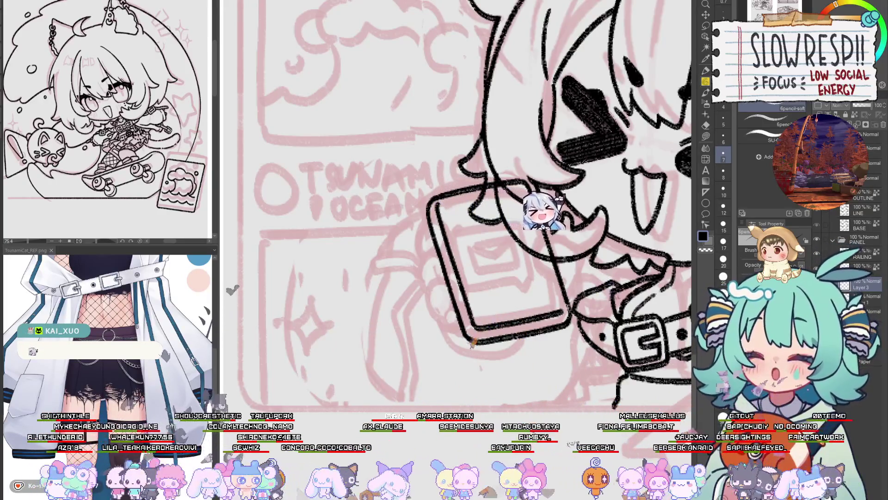
pyautogui.moveTo(564, 285)
pyautogui.mouseDown()
pyautogui.moveTo(537, 280)
pyautogui.moveTo(537, 327)
pyautogui.mouseUp()
pyautogui.moveTo(537, 392); pyautogui.dragTo(597, 391)
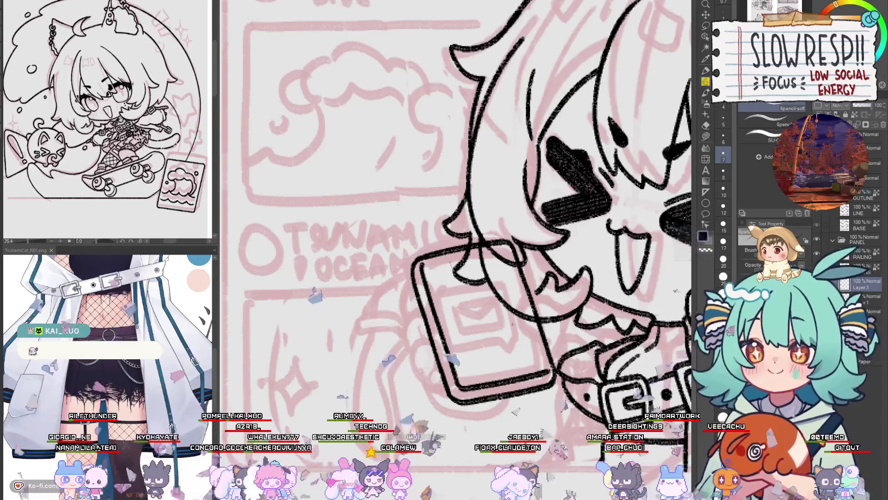
pyautogui.moveTo(451, 358); pyautogui.dragTo(527, 333)
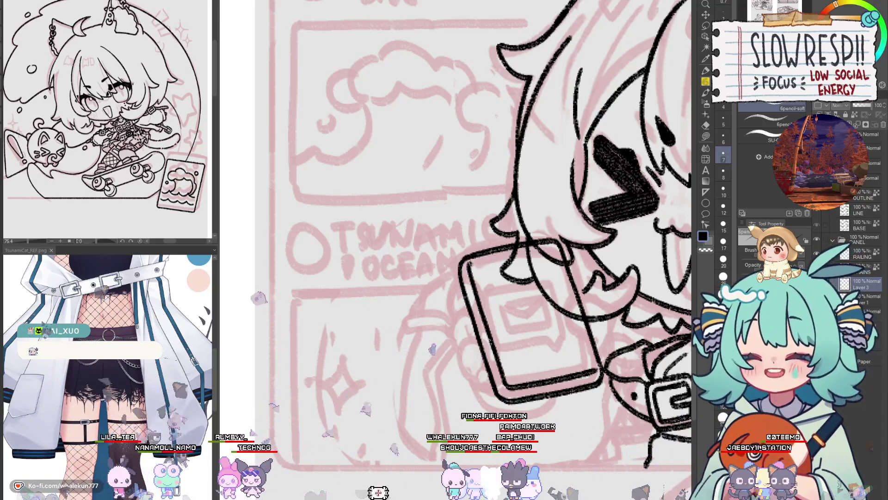
pyautogui.press('h')
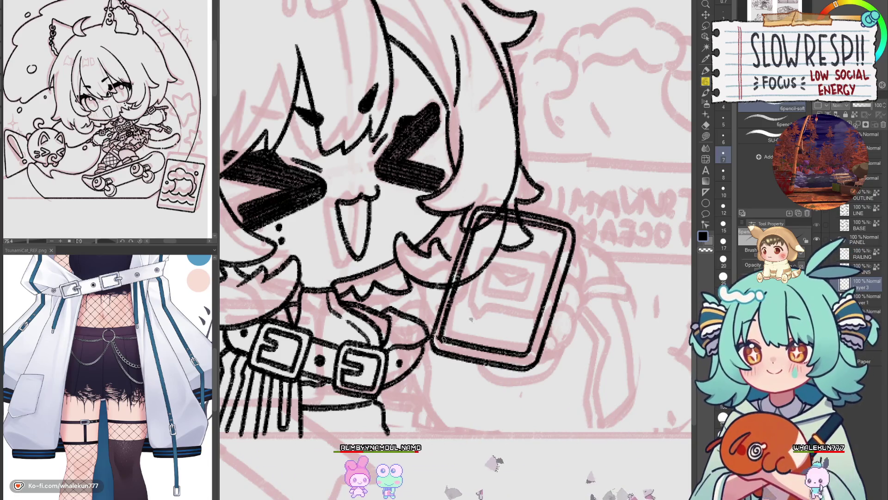
pyautogui.press('h')
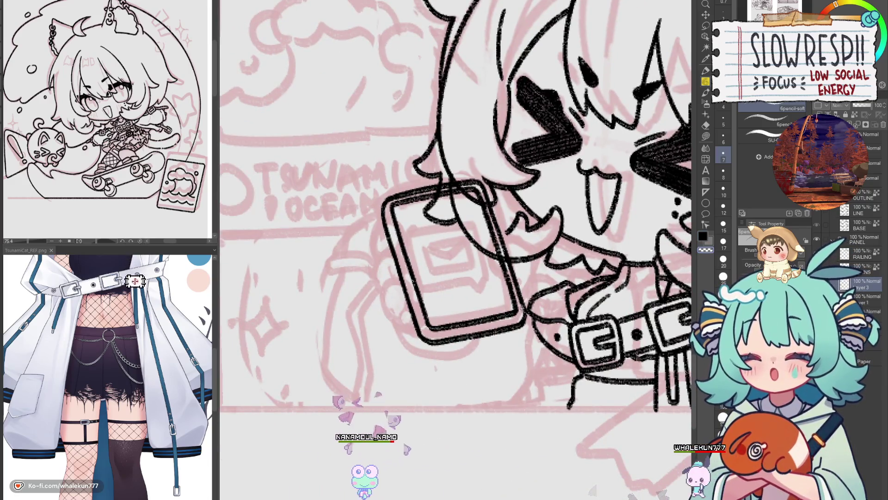
pyautogui.moveTo(542, 300); pyautogui.dragTo(538, 316)
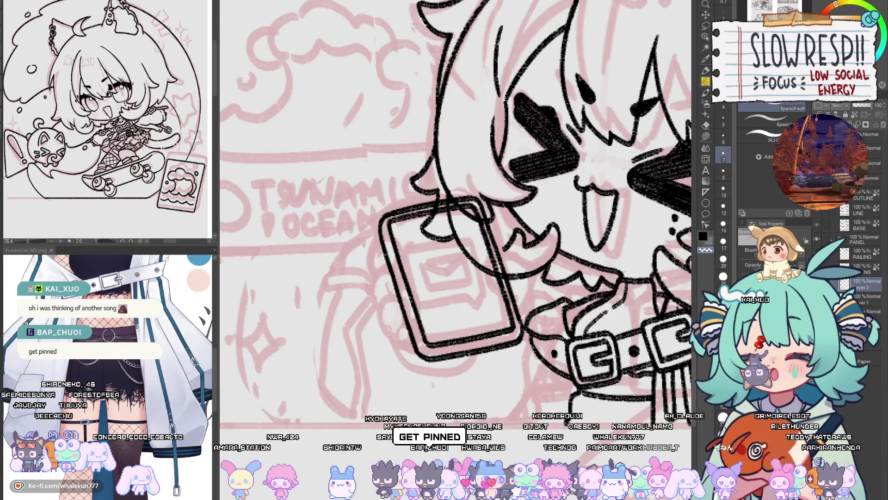
pyautogui.press('h')
pyautogui.press('h')
pyautogui.press('h')
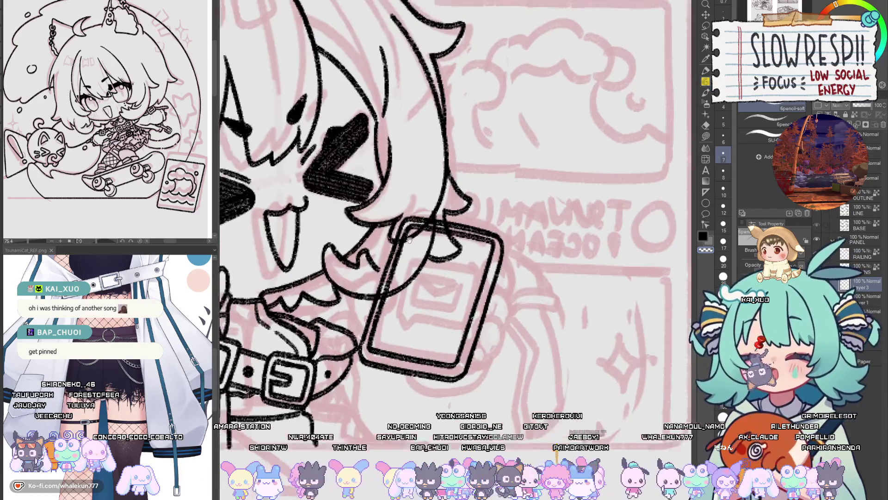
pyautogui.moveTo(409, 240); pyautogui.dragTo(437, 259)
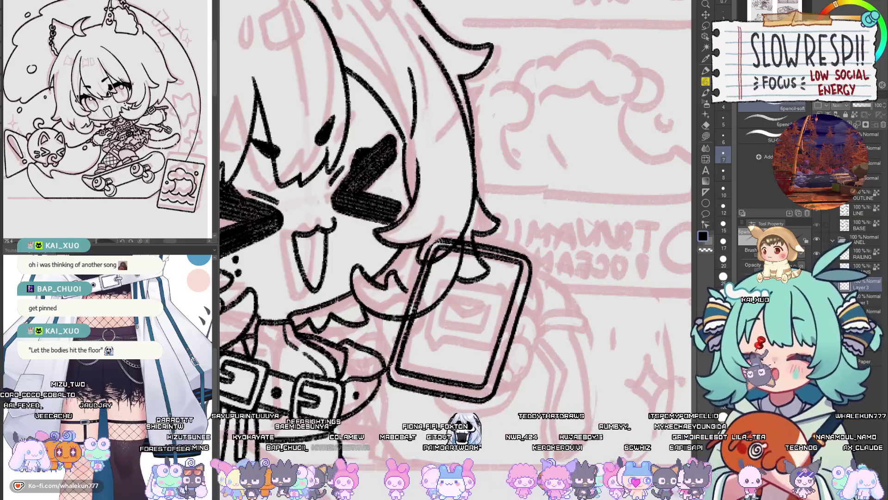
pyautogui.press('h')
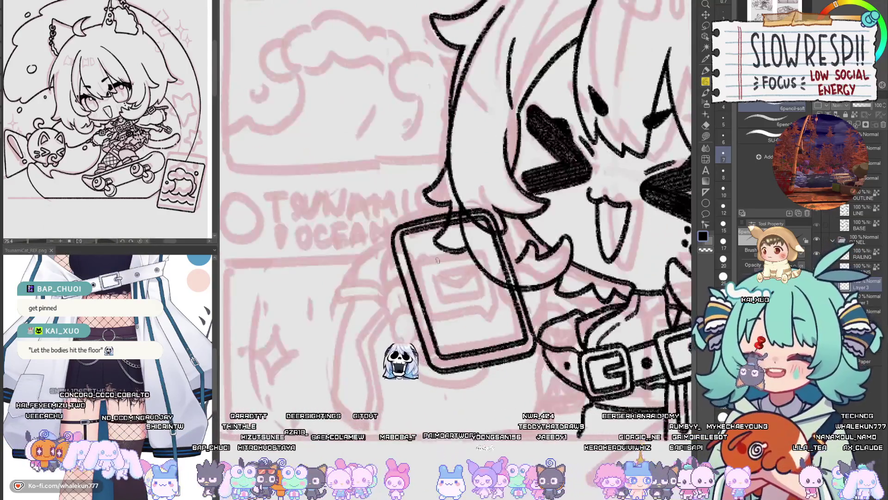
pyautogui.scroll(-2, 469, 291)
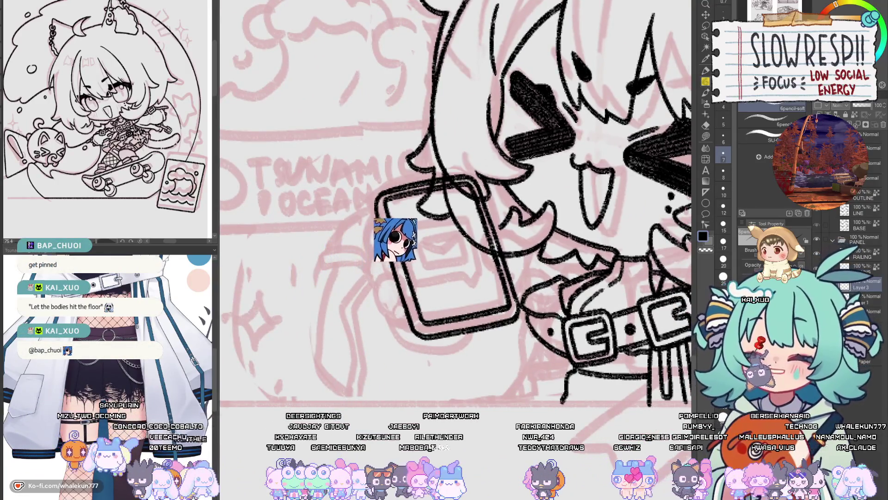
# - Zoom out to the full page, zoom back in on the face, and select the Move layer tool
pyautogui.scroll(-5, 513, 319)
pyautogui.scroll(3, 513, 319)
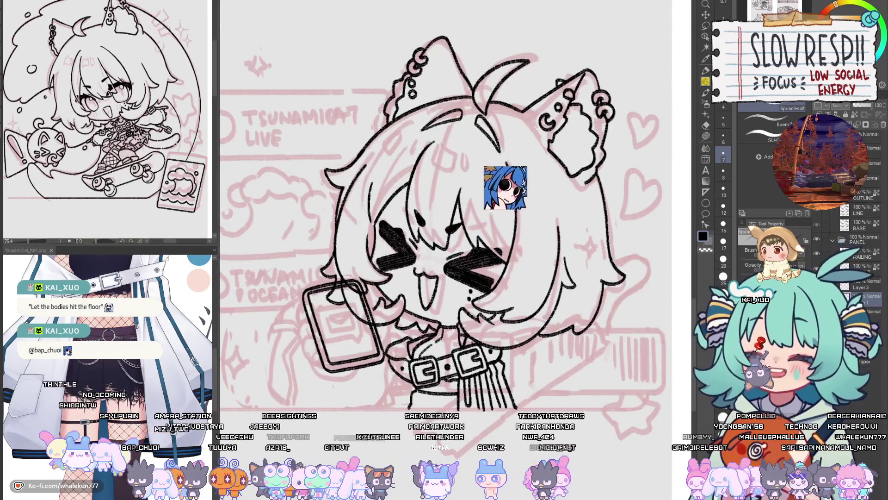
pyautogui.scroll(1, 444, 231)
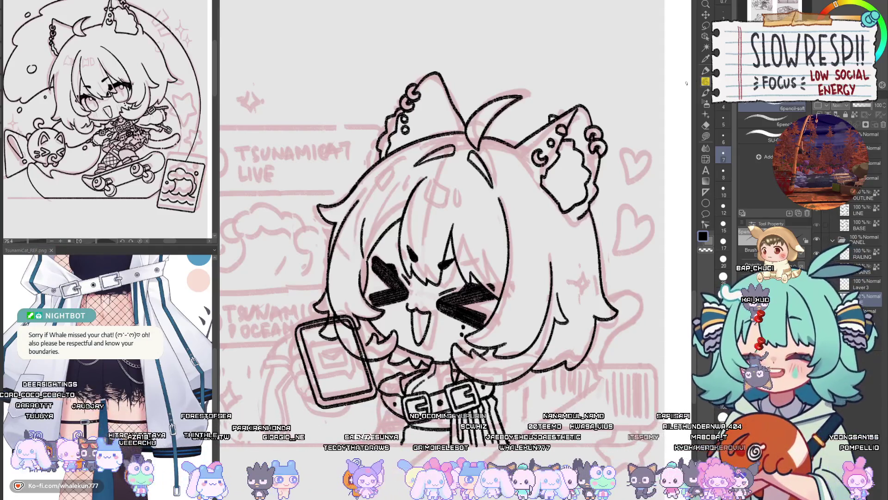
pyautogui.scroll(2, 442, 336)
pyautogui.scroll(2, 443, 335)
pyautogui.scroll(1, 442, 336)
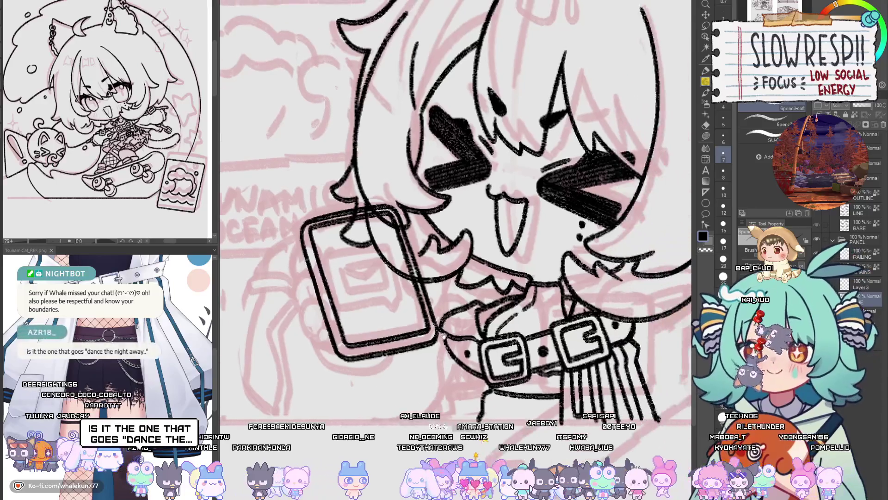
pyautogui.click(706, 15)
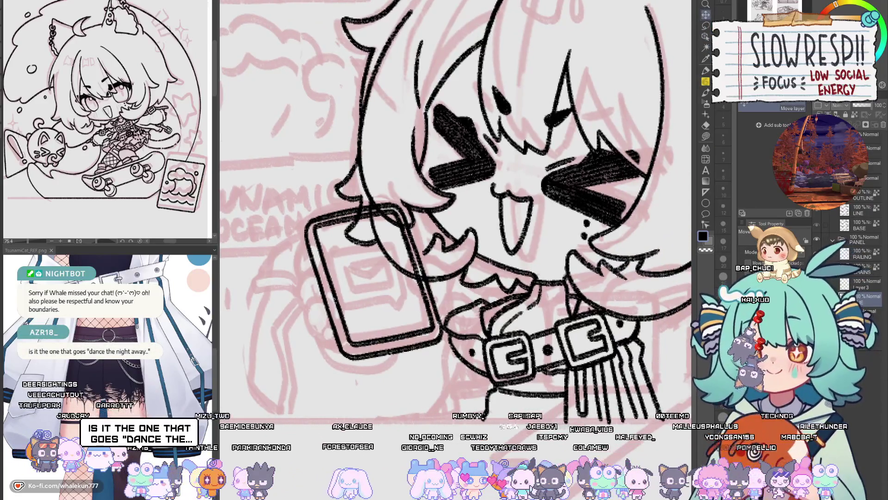
# - Switch back to the pencil, make Layer 3 active, and frame the phone and hand area
pyautogui.press('p')
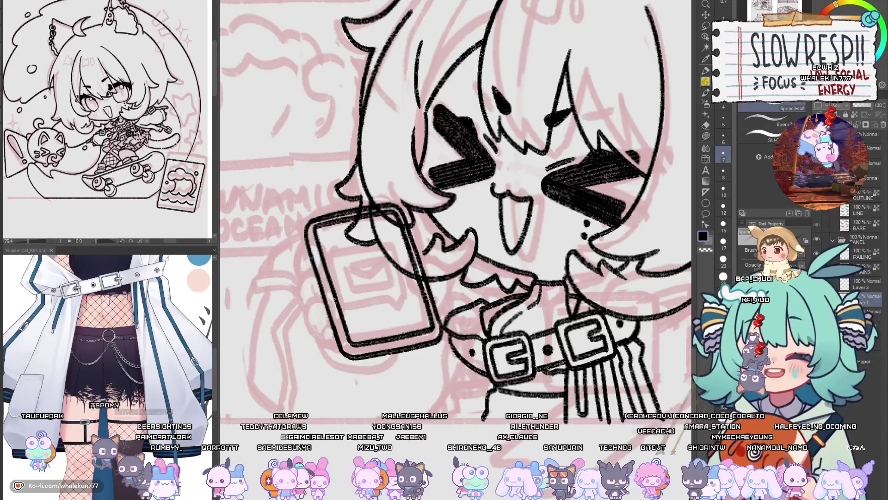
pyautogui.click(861, 284)
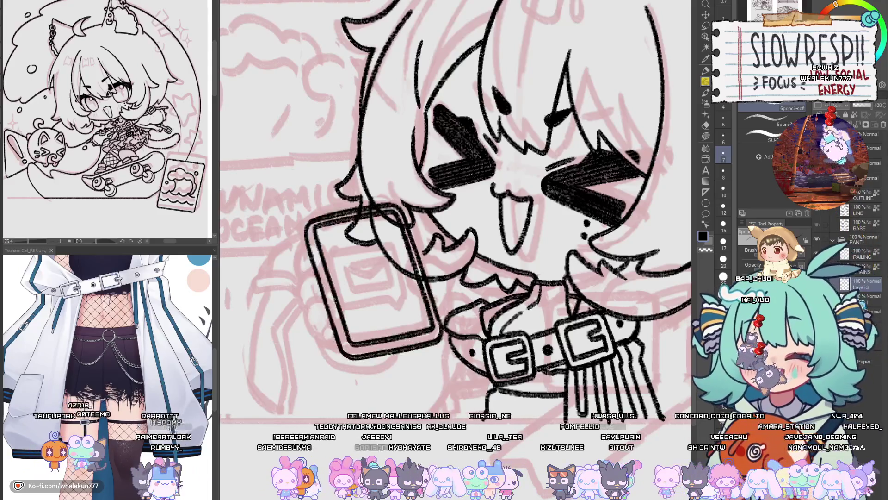
pyautogui.scroll(1, 572, 270)
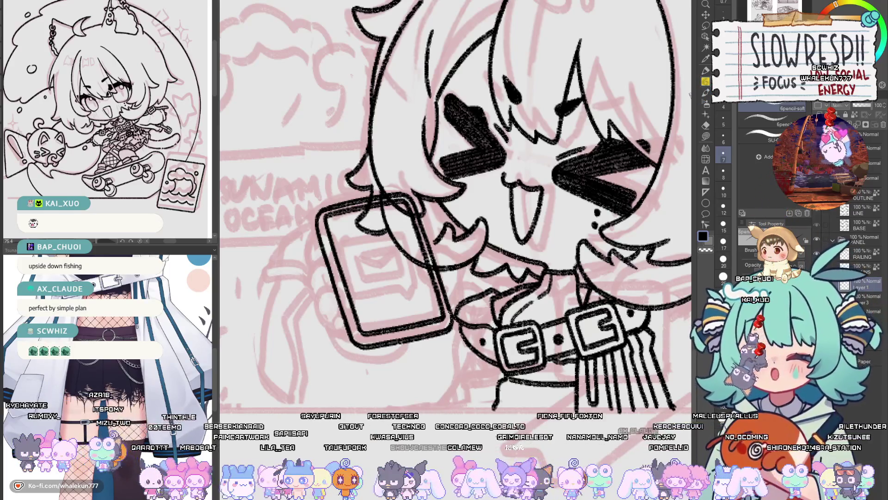
pyautogui.hscroll(-2, 456, 208)
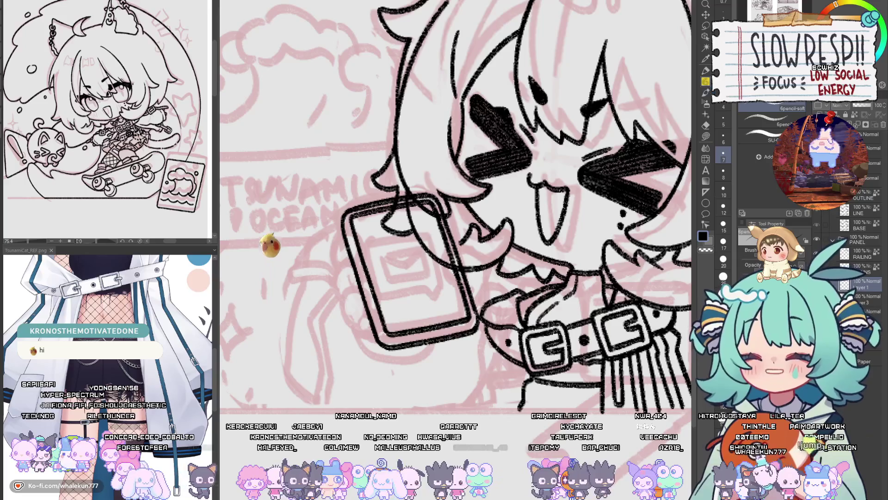
pyautogui.moveTo(467, 257); pyautogui.dragTo(518, 257)
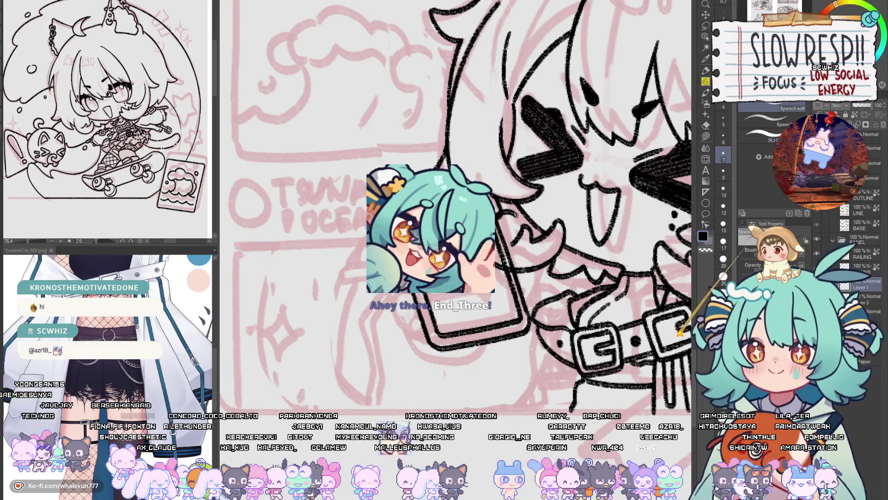
# - Draw a curved finger wrapping the phone's left side, redrawing it once after an undo
pyautogui.press('-')
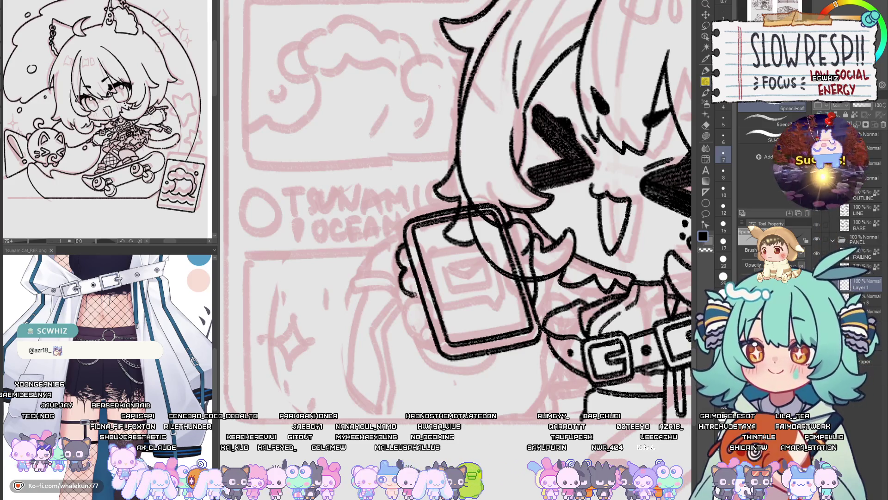
pyautogui.press('h')
pyautogui.press('h')
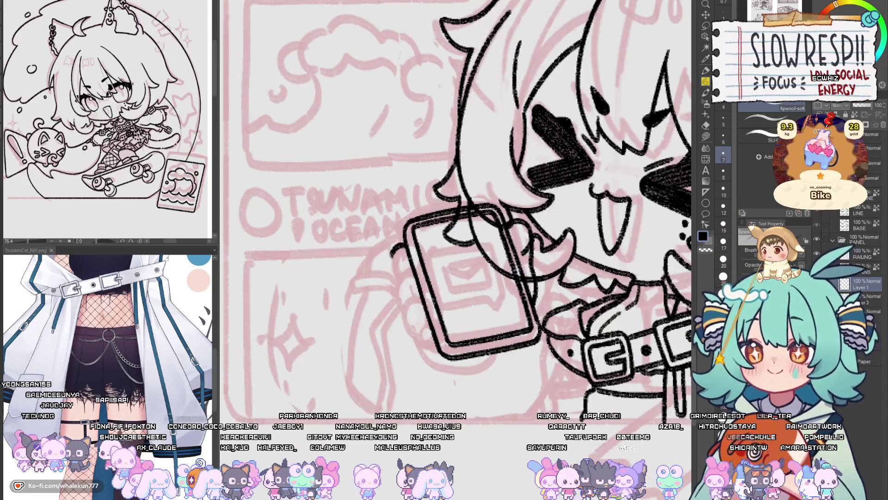
pyautogui.moveTo(415, 252)
pyautogui.mouseDown()
pyautogui.moveTo(404, 289)
pyautogui.moveTo(428, 343)
pyautogui.mouseUp()
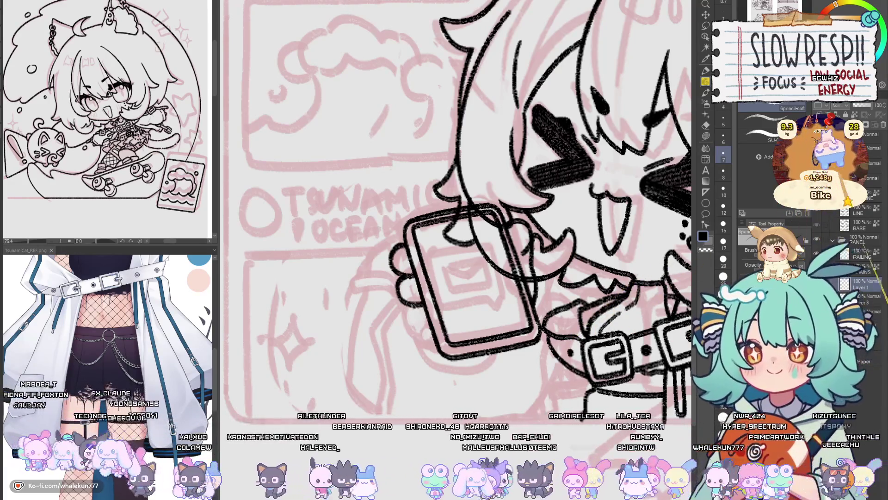
pyautogui.press('h')
pyautogui.hotkey('ctrl', 'z')
pyautogui.hotkey('ctrl', 'z')
pyautogui.hotkey('ctrl', 'z')
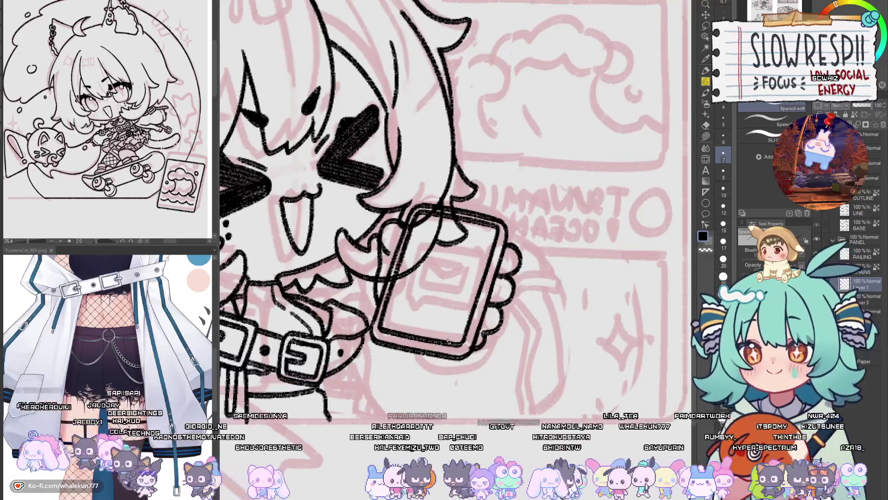
pyautogui.press('h')
pyautogui.moveTo(406, 246); pyautogui.dragTo(413, 298)
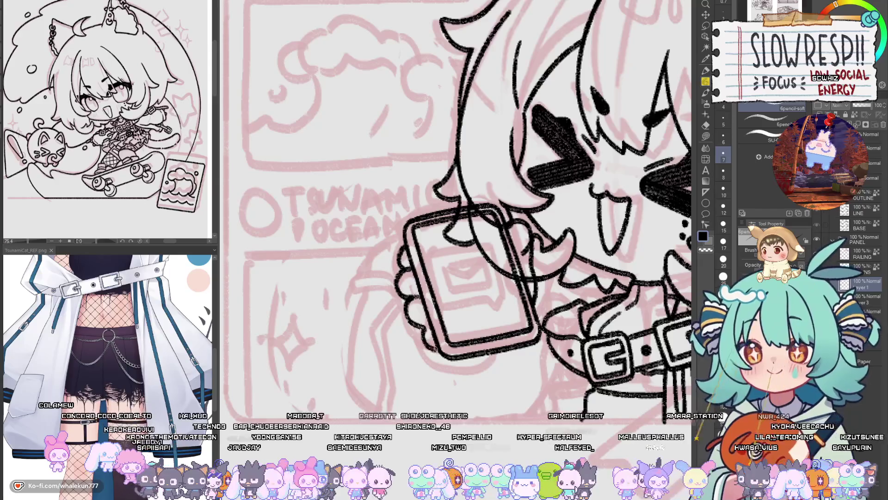
# - Move the phone drawing slightly downward on the layer
pyautogui.scroll(-2, 455, 209)
pyautogui.scroll(-3, 455, 208)
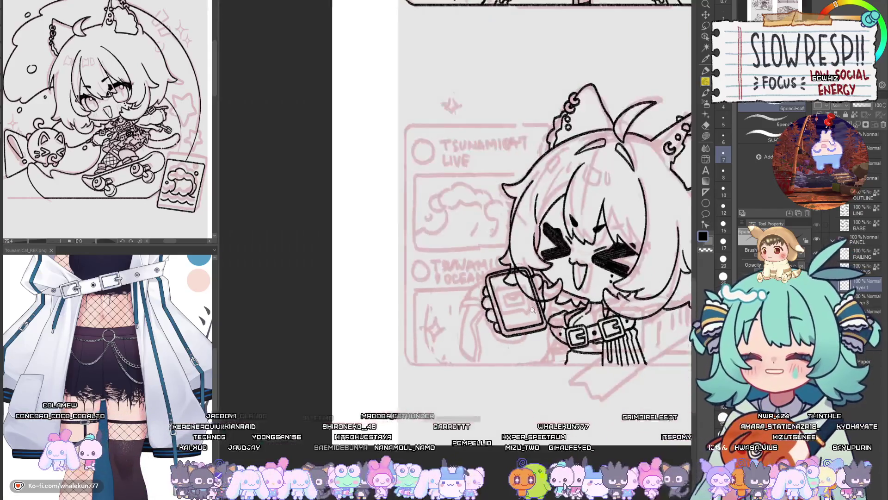
pyautogui.scroll(-2, 456, 208)
pyautogui.scroll(6, 456, 208)
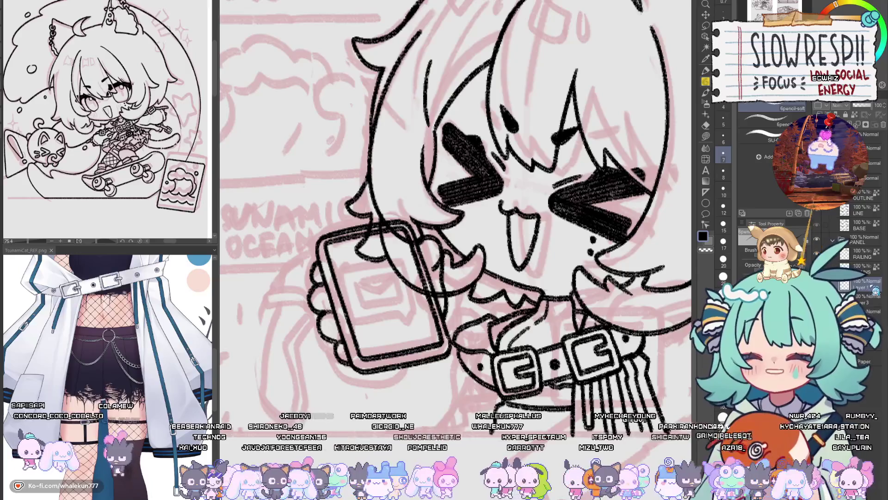
pyautogui.press('k')
pyautogui.moveTo(461, 328)
pyautogui.mouseDown()
pyautogui.moveTo(470, 371)
pyautogui.moveTo(465, 350)
pyautogui.mouseUp()
pyautogui.scroll(-2, 469, 371)
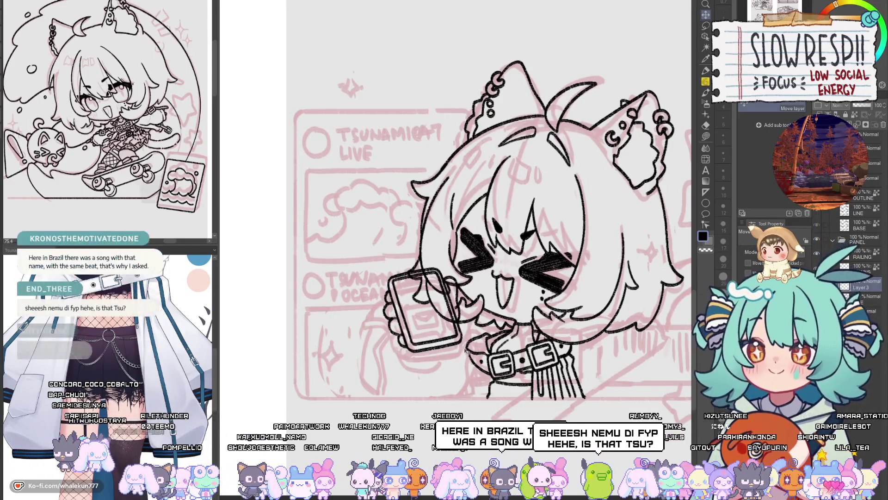
pyautogui.moveTo(465, 350); pyautogui.dragTo(467, 351)
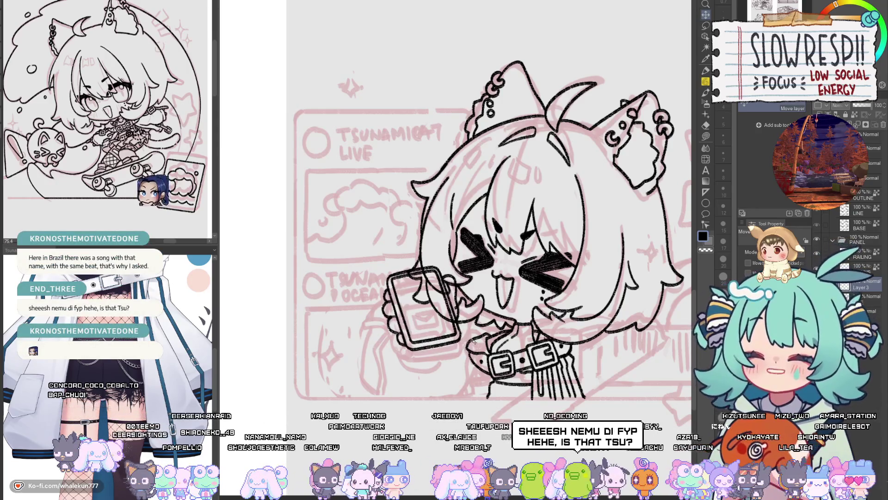
# - Delete the phone drawing, restore it with undo, and return to the pencil
pyautogui.press('Delete')
pyautogui.hotkey('ctrl', 'z')
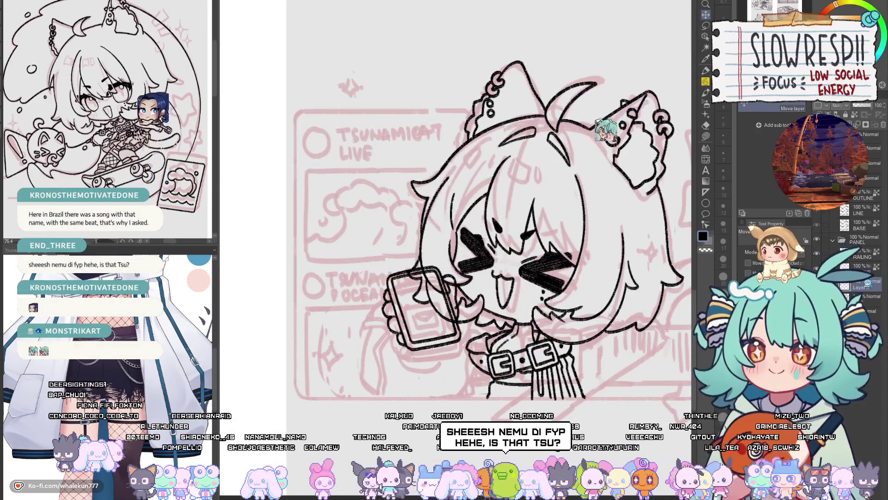
pyautogui.press('p')
pyautogui.moveTo(537, 326); pyautogui.dragTo(519, 342)
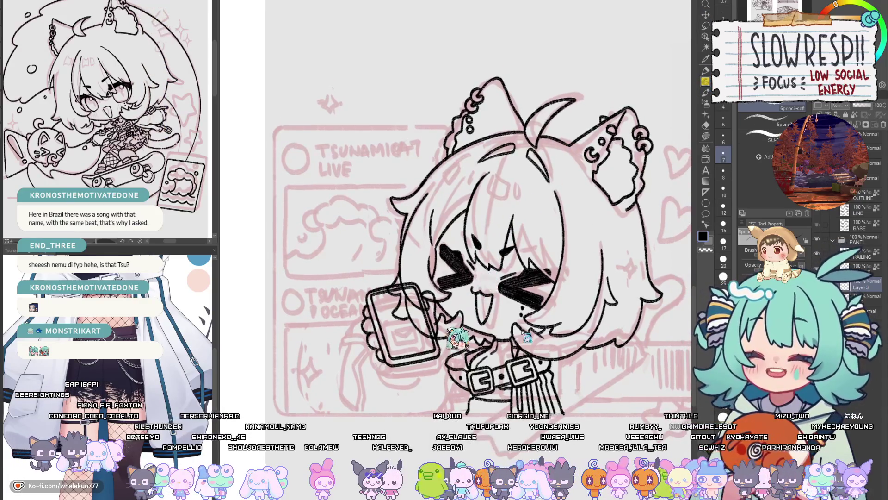
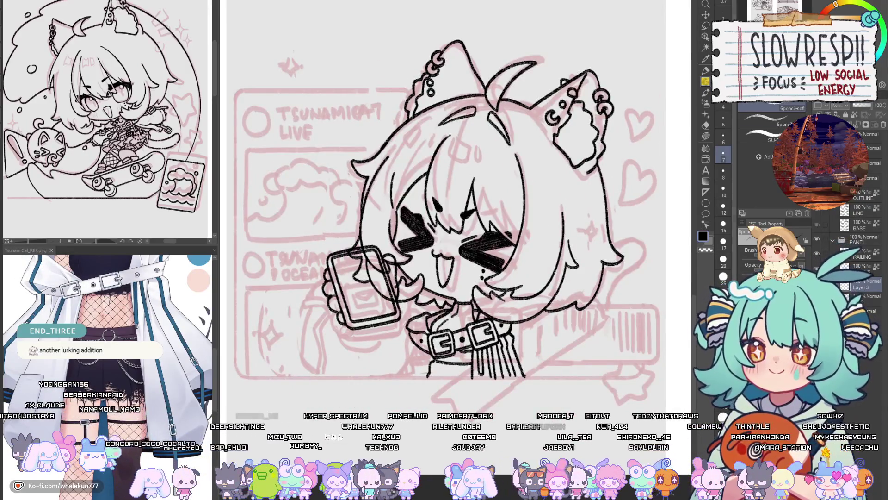
# - Nudge the phone lineart slightly down-right with Move layer, checking it in a mirrored view
pyautogui.click(705, 15)
pyautogui.press('h')
pyautogui.moveTo(567, 366); pyautogui.dragTo(574, 368)
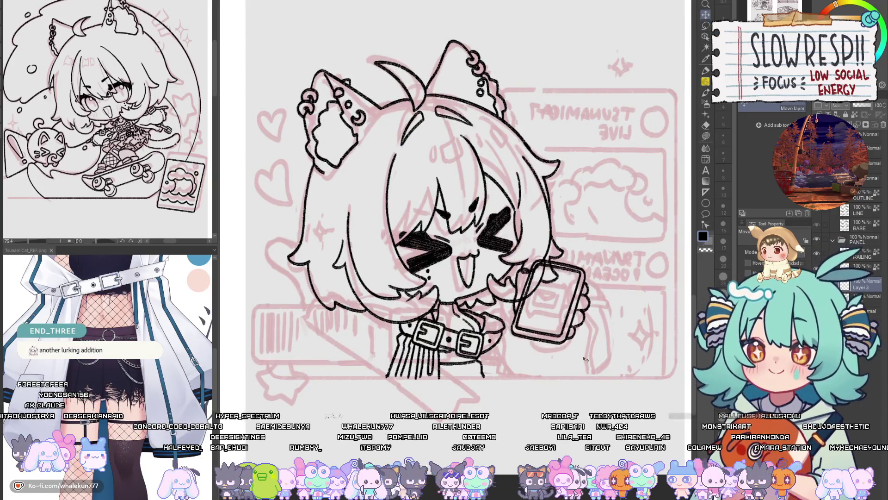
pyautogui.press('h')
pyautogui.click(705, 81)
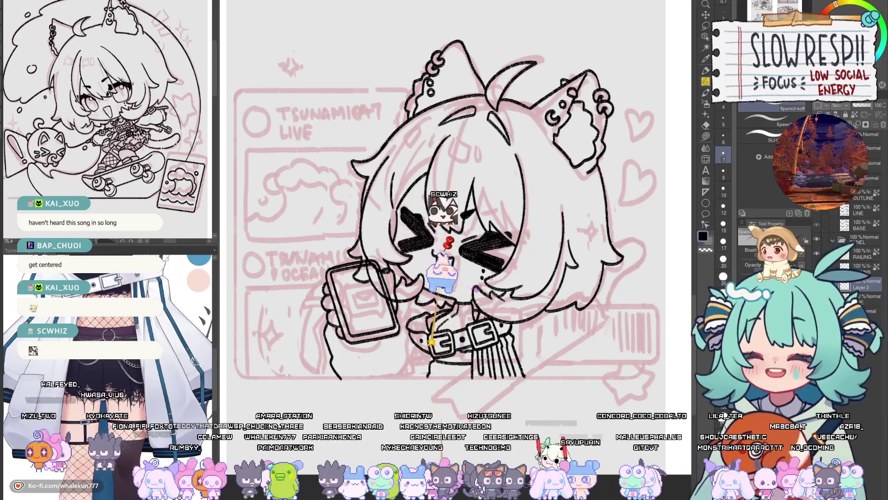
# - Zoom in on the hand and ink the curved strap line left of the phone-gripping hand
pyautogui.moveTo(494, 354); pyautogui.dragTo(523, 332)
pyautogui.scroll(1, 410, 287)
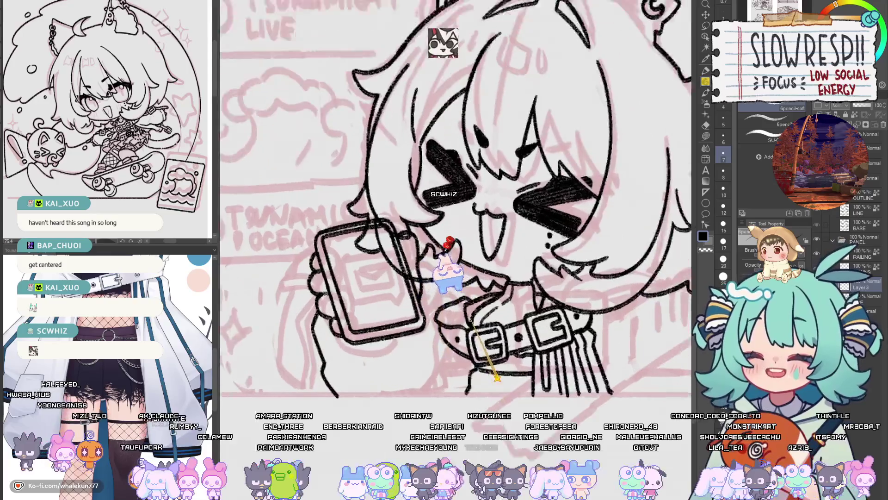
pyautogui.scroll(1, 409, 287)
pyautogui.scroll(2, 410, 287)
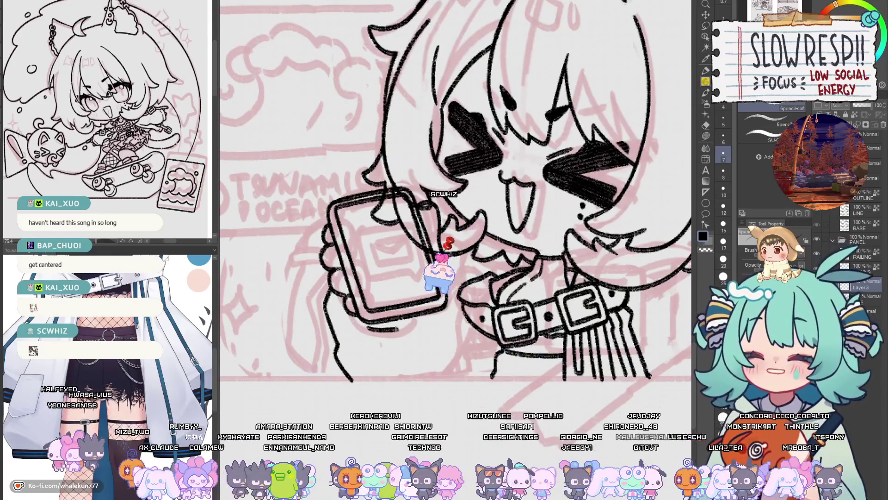
pyautogui.moveTo(385, 339); pyautogui.dragTo(394, 347)
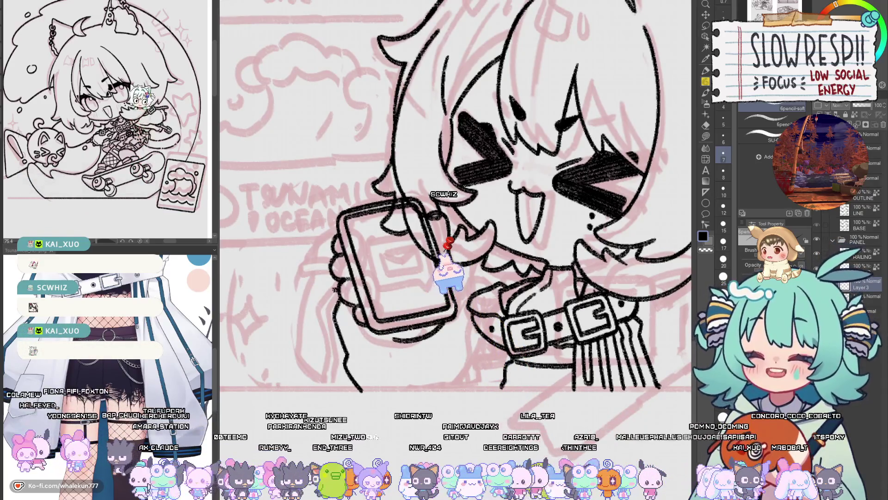
pyautogui.moveTo(335, 289); pyautogui.dragTo(303, 309)
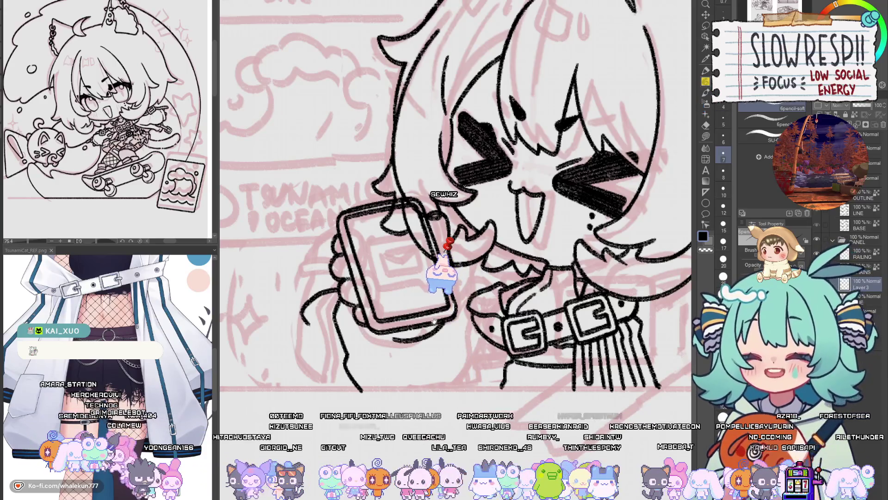
pyautogui.moveTo(433, 321); pyautogui.dragTo(452, 312)
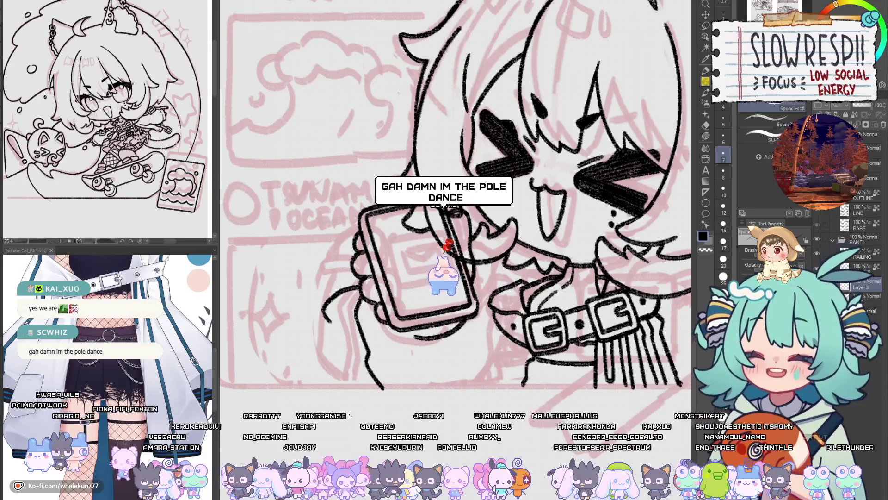
# - Check the finger strokes in mirrored and rotated views, undoing the latest stray stroke near the hand
pyautogui.press('h')
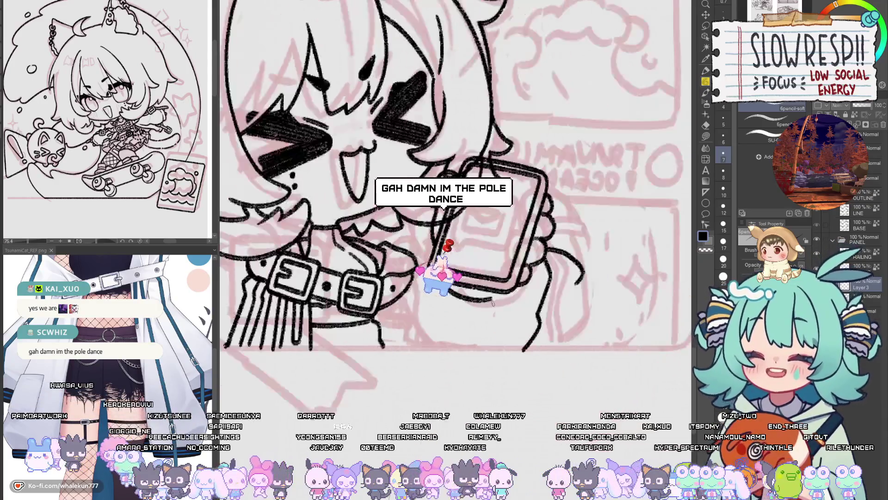
pyautogui.press('h')
pyautogui.press('-')
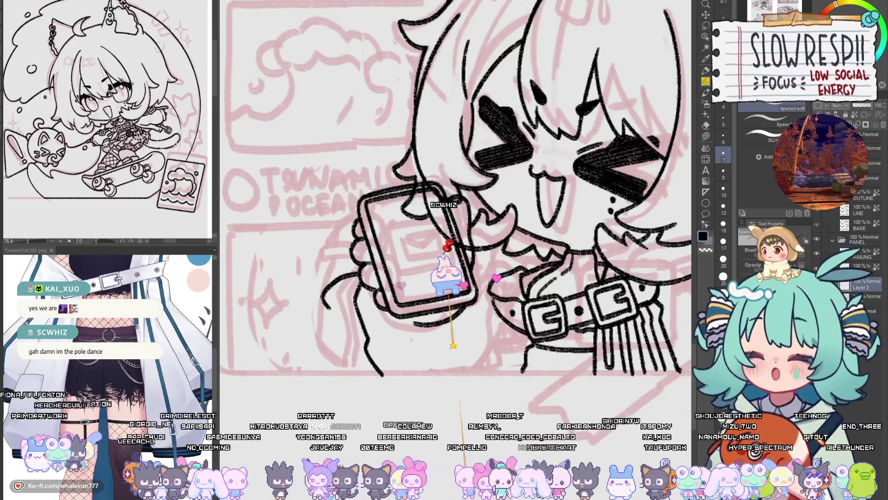
pyautogui.press('-')
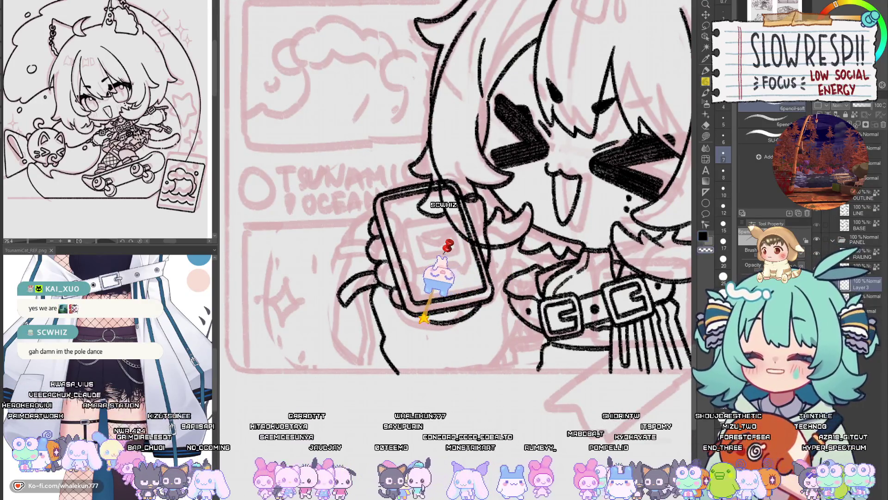
pyautogui.press('-')
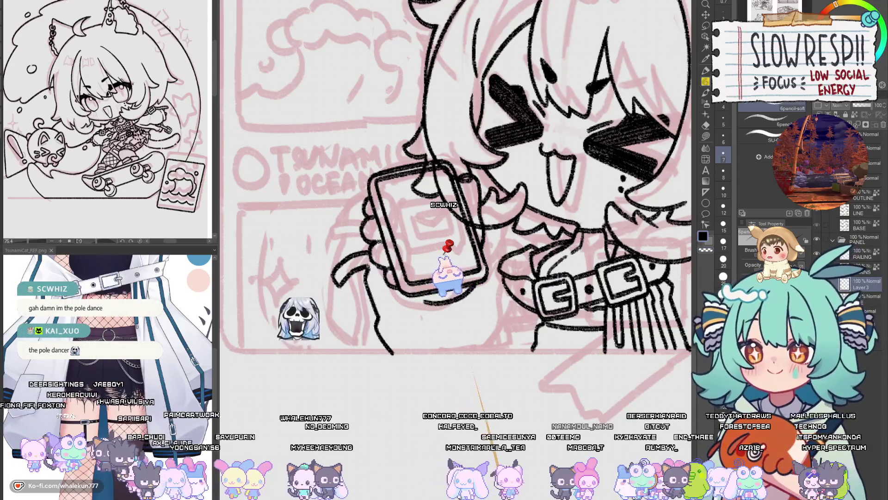
pyautogui.hotkey('ctrl', 'z')
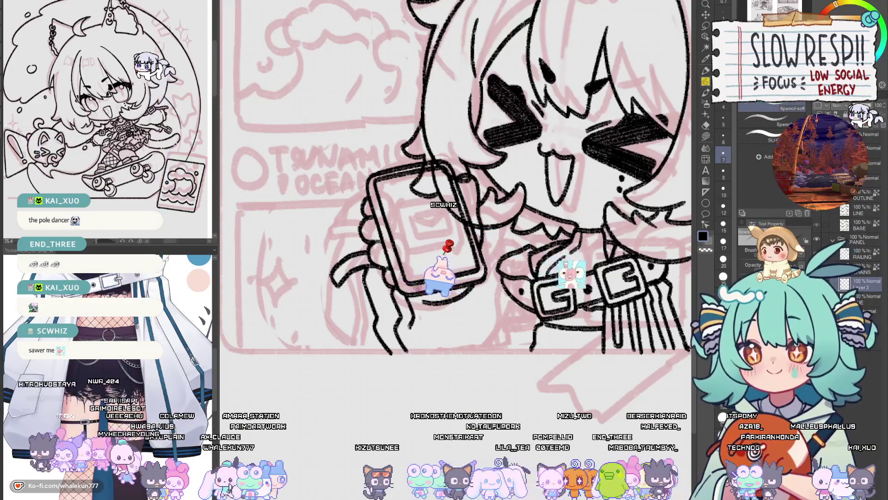
pyautogui.scroll(-2, 464, 246)
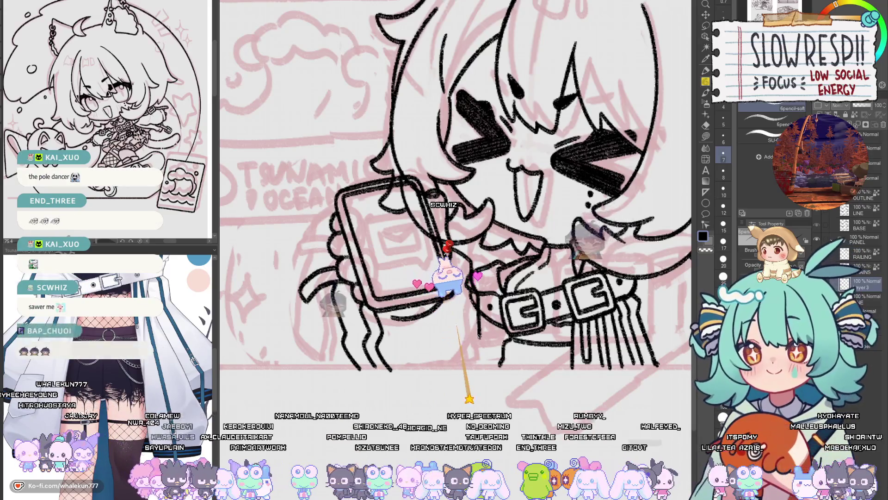
pyautogui.press('h')
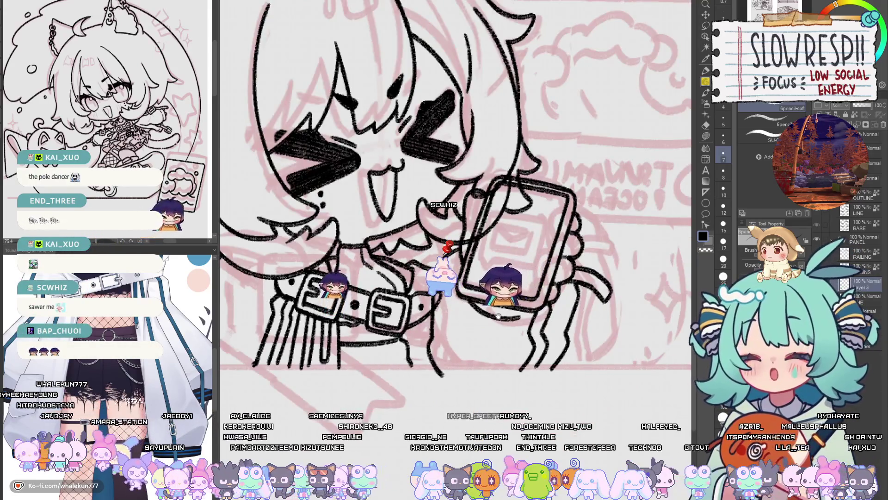
pyautogui.hscroll(-1, 467, 319)
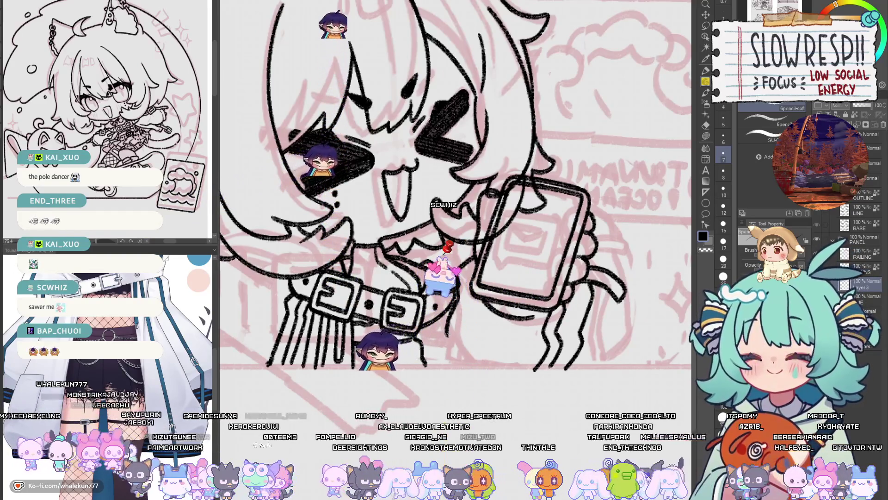
pyautogui.press('h')
pyautogui.hotkey('ctrl', '-')
pyautogui.hotkey('ctrl', '-')
pyautogui.hotkey('ctrl', '+')
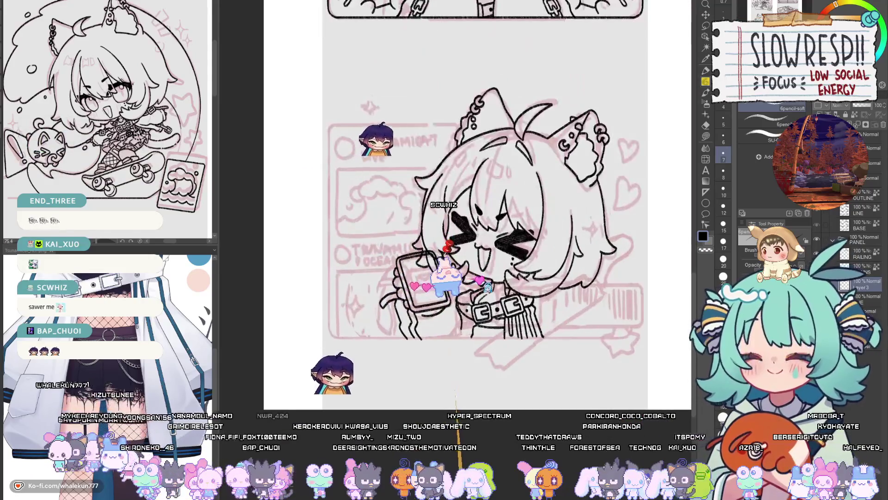
# - Free-transform the hand-and-phone lineart slightly down and to the right
pyautogui.hotkey('ctrl', 't')
pyautogui.moveTo(449, 303)
pyautogui.mouseDown()
pyautogui.moveTo(453, 334)
pyautogui.moveTo(460, 313)
pyautogui.mouseUp()
pyautogui.click(433, 350)
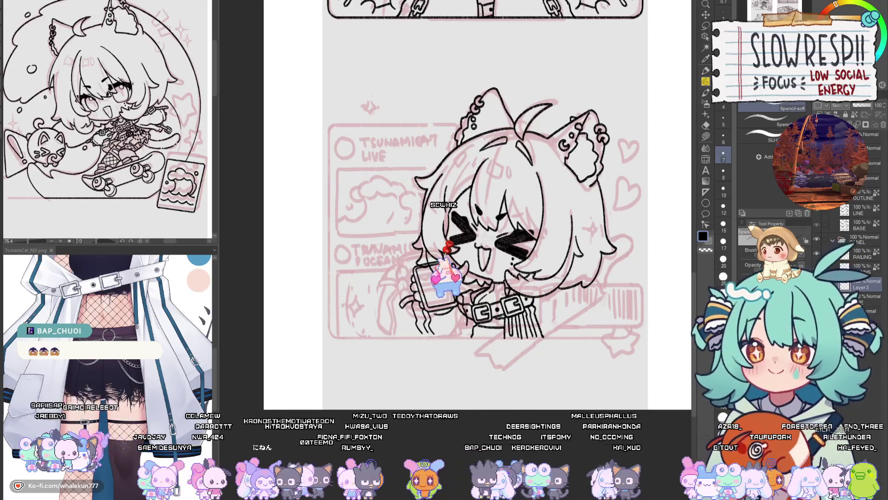
pyautogui.scroll(3, 477, 294)
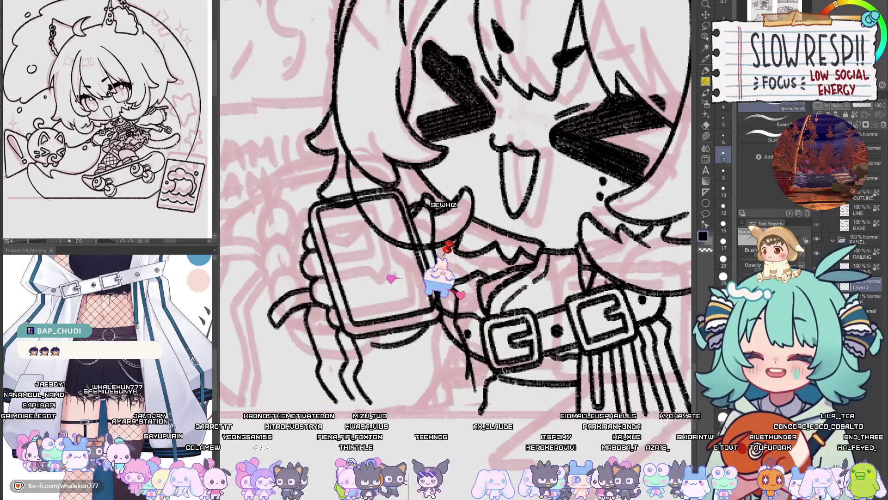
# - Redraw the hand and strap lines around the phone, buckle and belt
pyautogui.moveTo(512, 381); pyautogui.dragTo(491, 376)
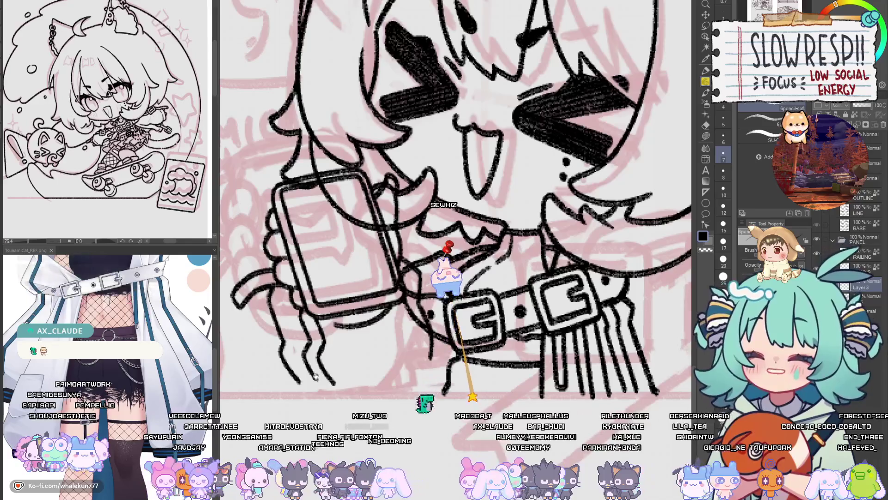
pyautogui.moveTo(303, 368); pyautogui.dragTo(391, 364)
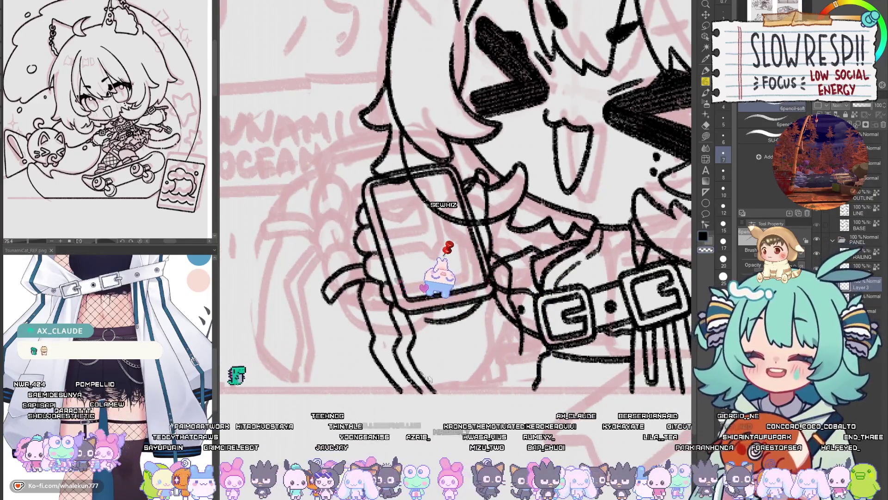
pyautogui.moveTo(434, 355); pyautogui.dragTo(417, 359)
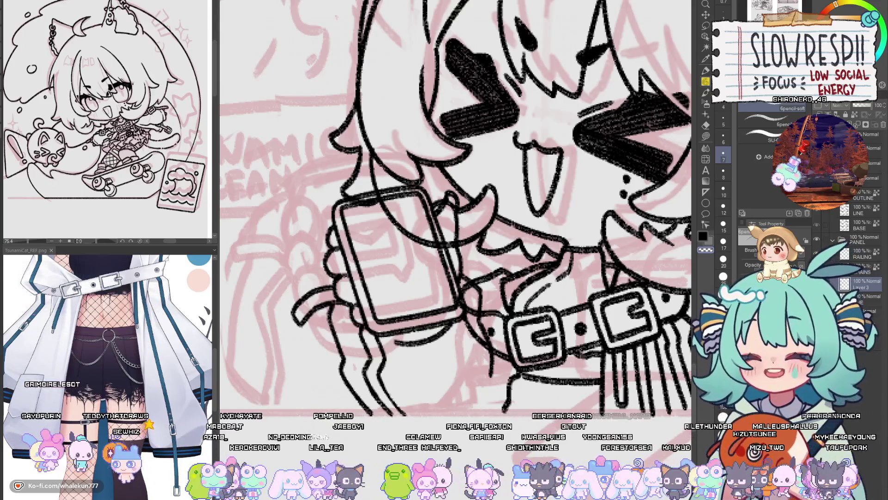
pyautogui.moveTo(614, 194); pyautogui.dragTo(538, 162)
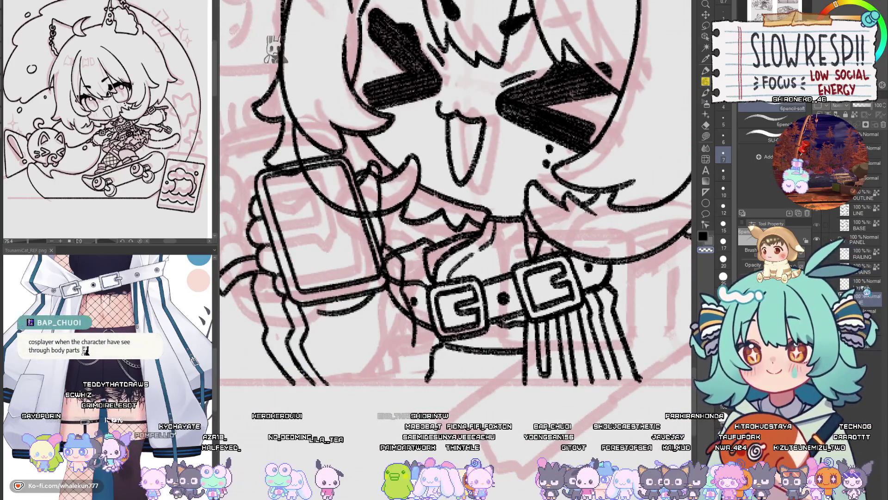
pyautogui.moveTo(465, 316); pyautogui.dragTo(514, 280)
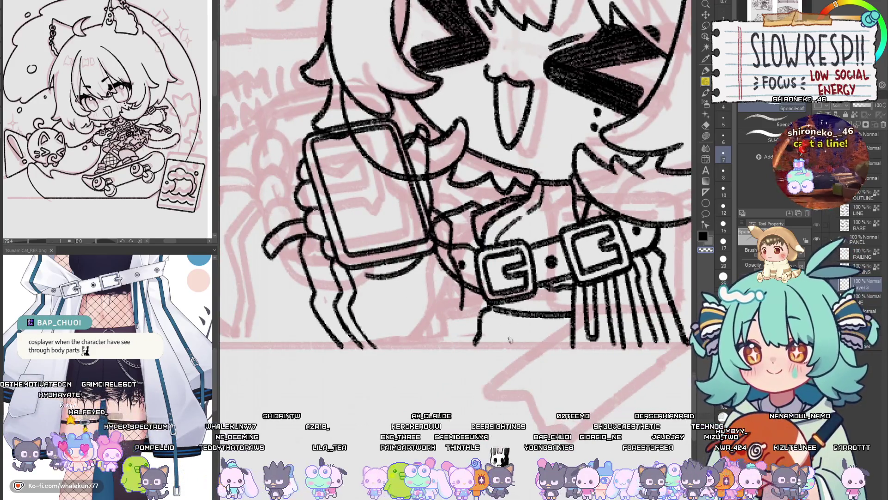
pyautogui.moveTo(462, 277); pyautogui.dragTo(472, 285)
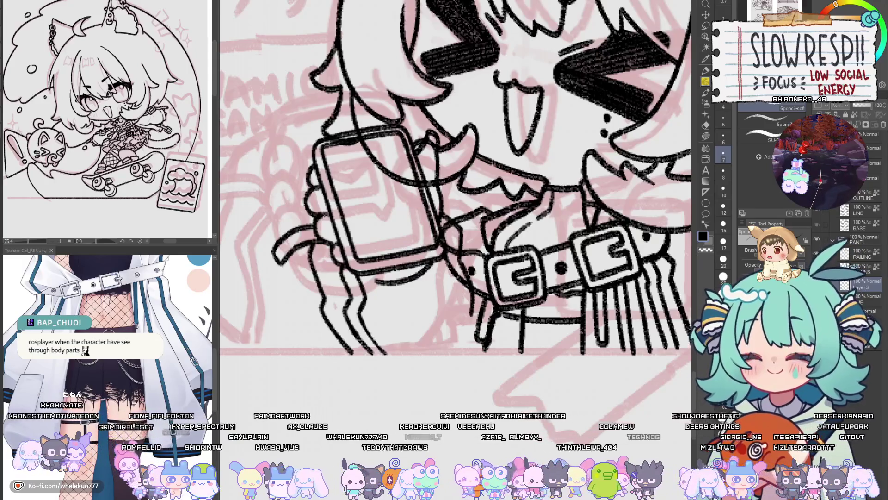
pyautogui.press('e')
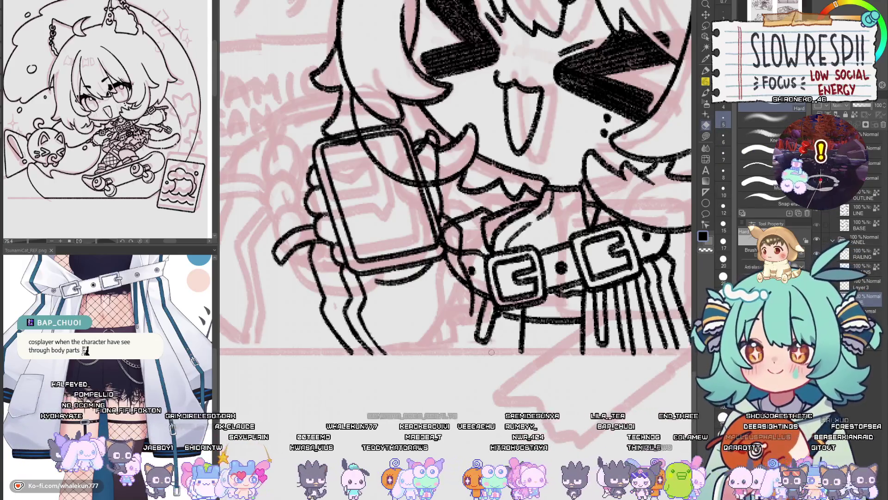
# - Erase a short stretch of the belt's lower line and make Layer 3 the active layer
pyautogui.moveTo(495, 316); pyautogui.dragTo(502, 317)
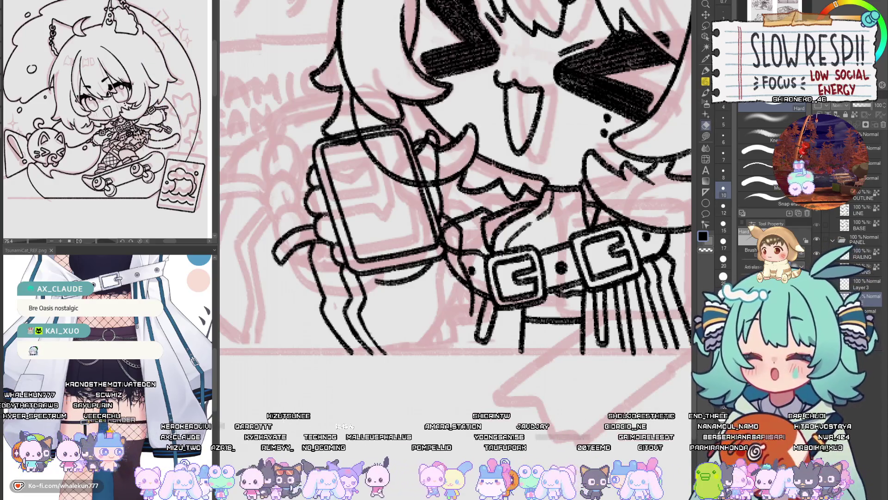
pyautogui.press('p')
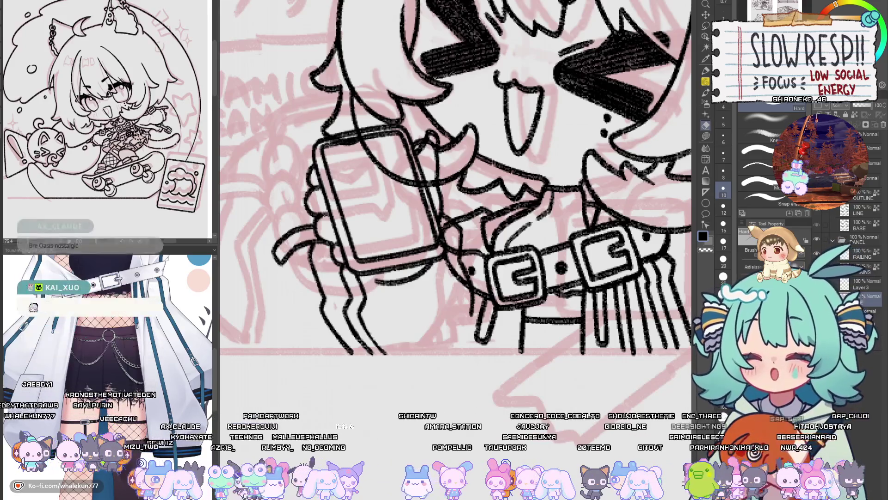
pyautogui.click(861, 282)
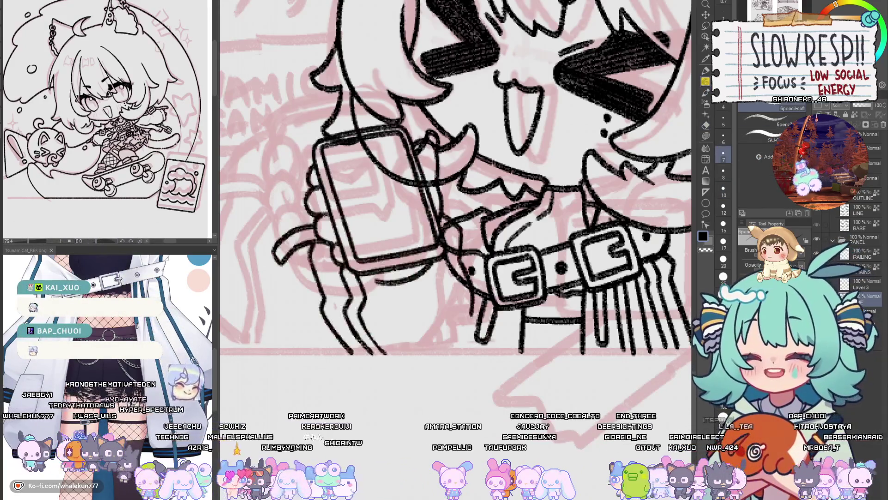
pyautogui.press('e')
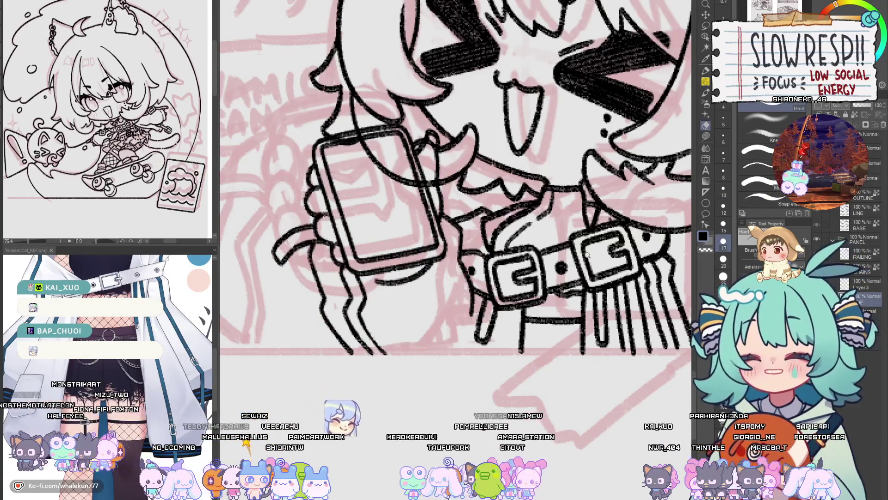
pyautogui.scroll(-5, 587, 255)
pyautogui.scroll(5, 489, 313)
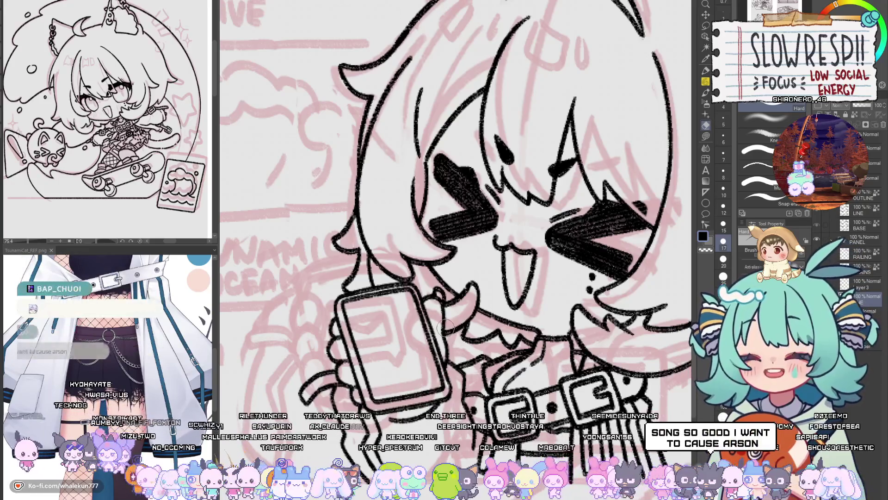
pyautogui.moveTo(434, 338); pyautogui.dragTo(467, 333)
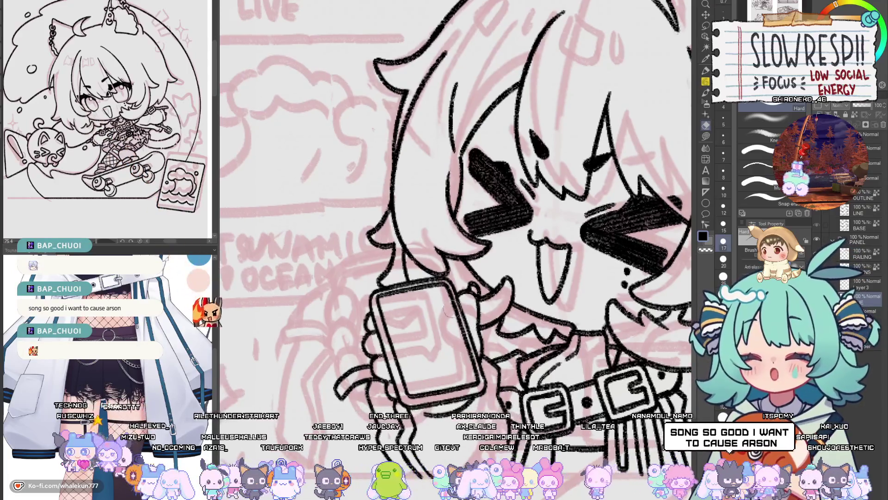
pyautogui.scroll(-5, 543, 291)
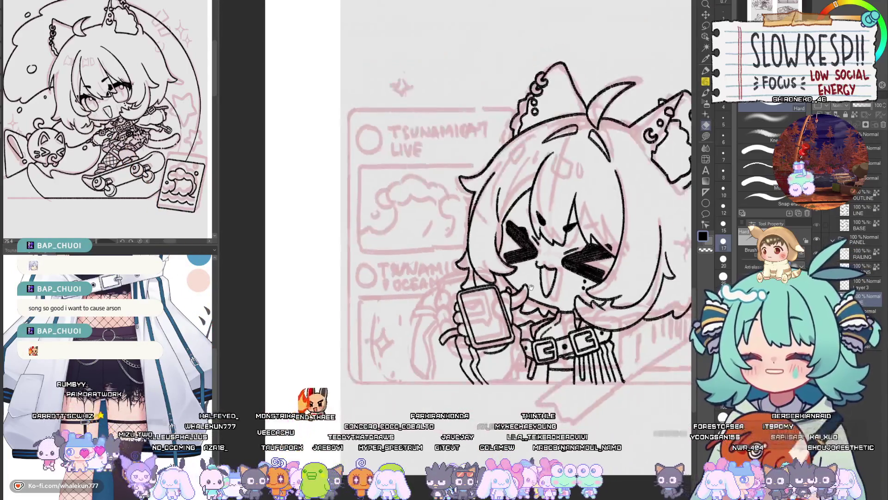
# - Ink the right side of the hair and the pierced cat ear with the soft pencil
pyautogui.press('h')
pyautogui.press('h')
pyautogui.scroll(3, 509, 305)
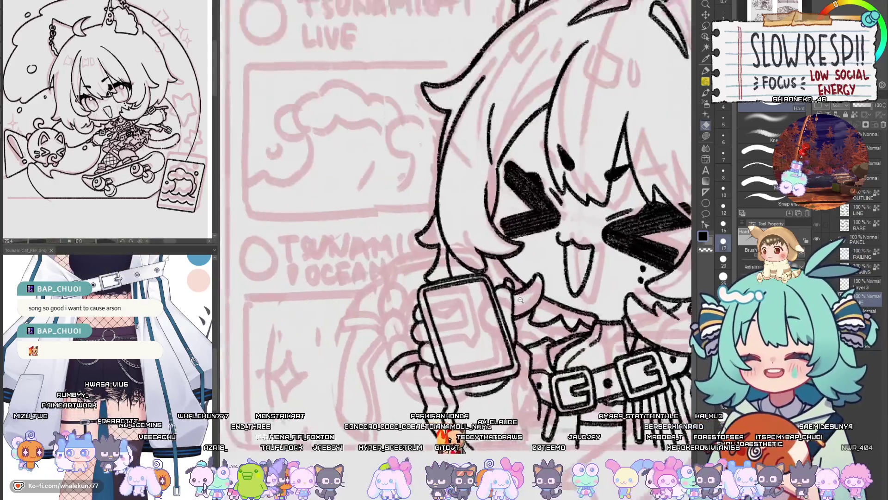
pyautogui.moveTo(489, 321); pyautogui.dragTo(499, 325)
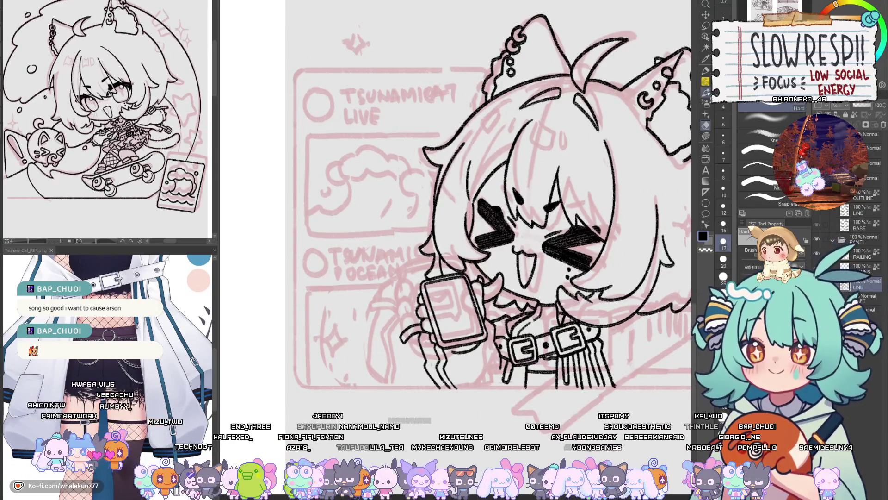
pyautogui.press('p')
pyautogui.moveTo(508, 369); pyautogui.dragTo(499, 330)
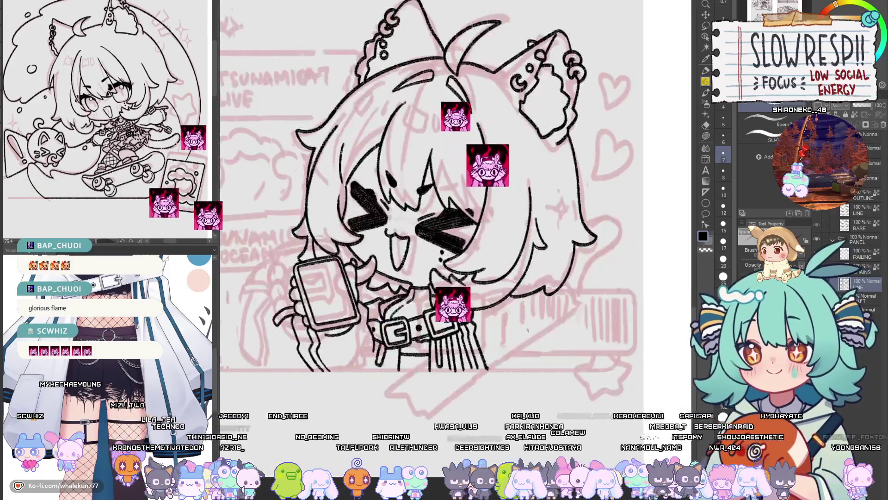
# - Ink crosshatched fishnet strokes below the belt buckles
pyautogui.scroll(3, 484, 334)
pyautogui.scroll(-3, 484, 334)
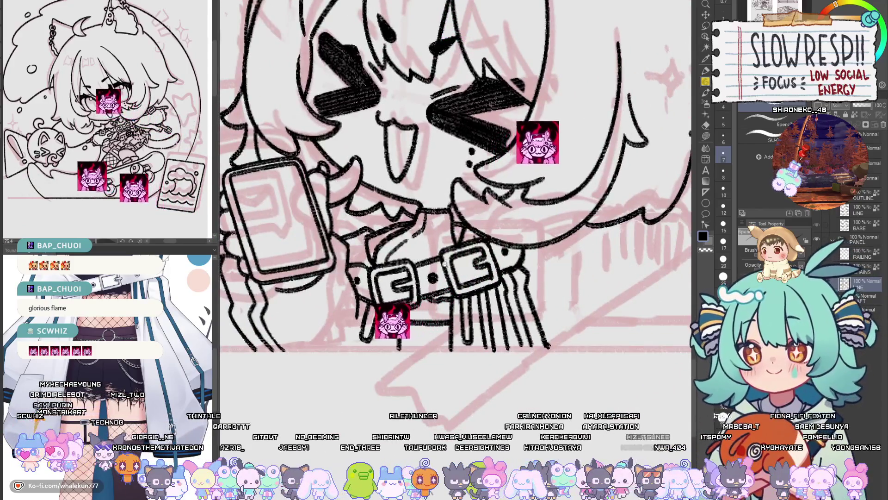
pyautogui.scroll(-2, 485, 334)
pyautogui.scroll(4, 460, 223)
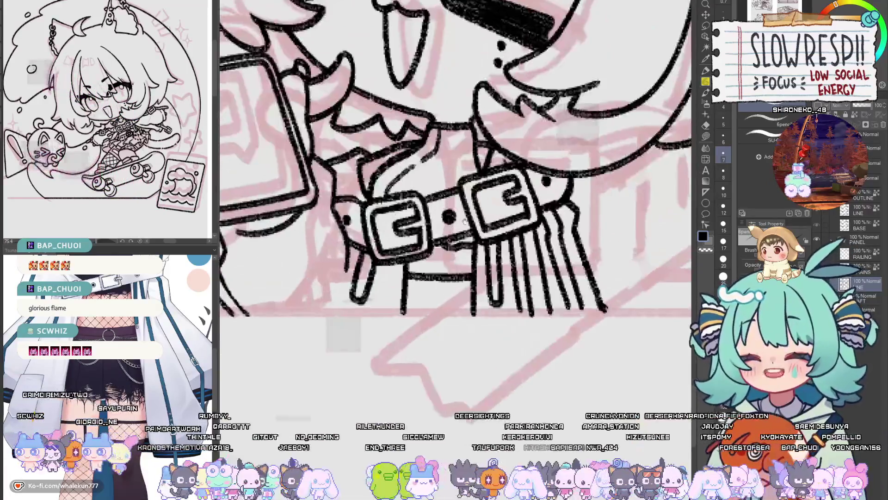
pyautogui.scroll(2, 411, 269)
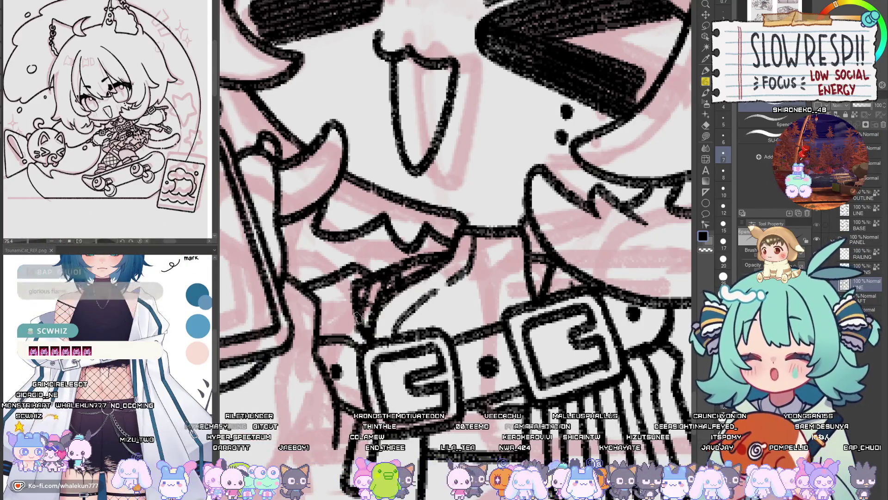
pyautogui.scroll(-2, 425, 252)
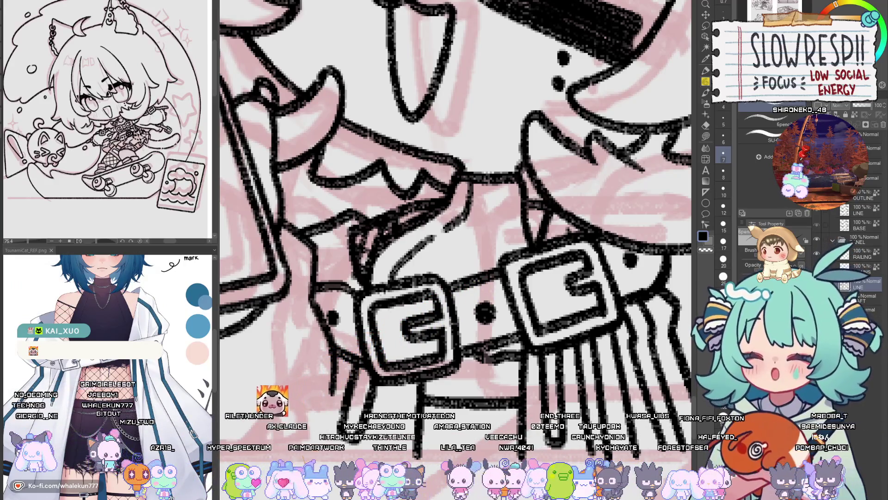
pyautogui.scroll(-1, 526, 243)
pyautogui.scroll(-1, 499, 332)
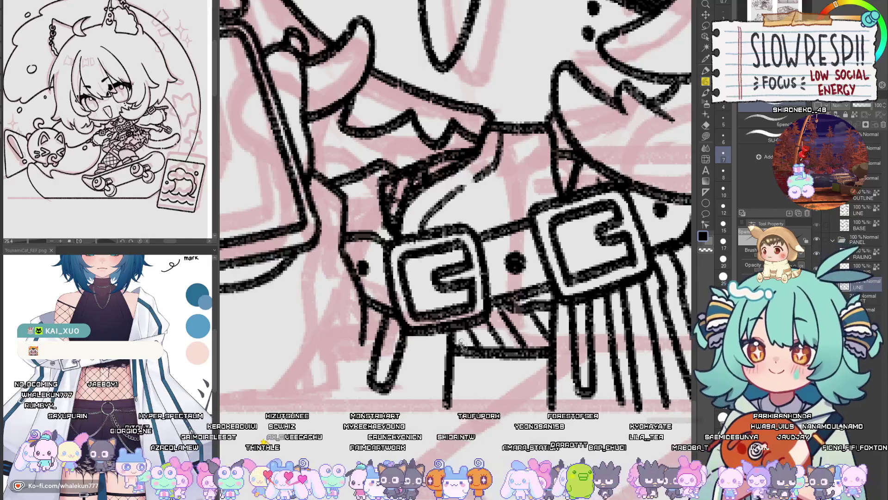
pyautogui.moveTo(461, 342); pyautogui.dragTo(498, 340)
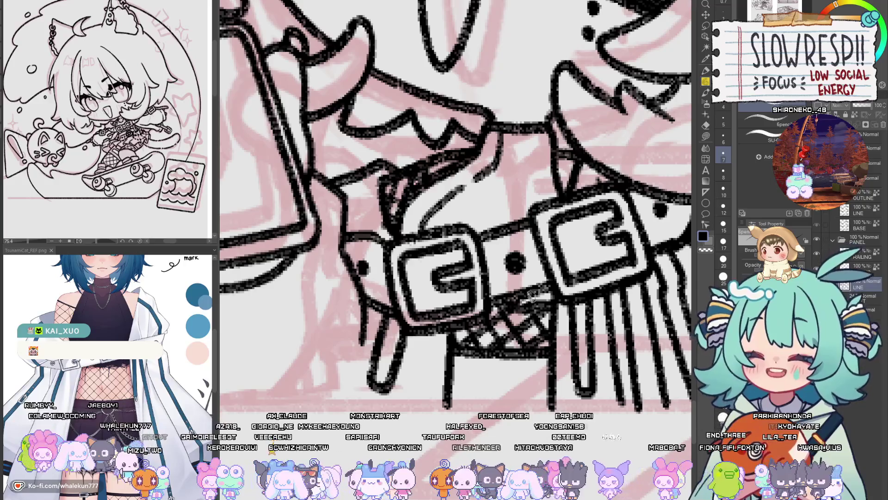
# - Draw a short horizontal line closing off the bottom of the fishnet patch
pyautogui.scroll(-3, 530, 295)
pyautogui.scroll(2, 497, 347)
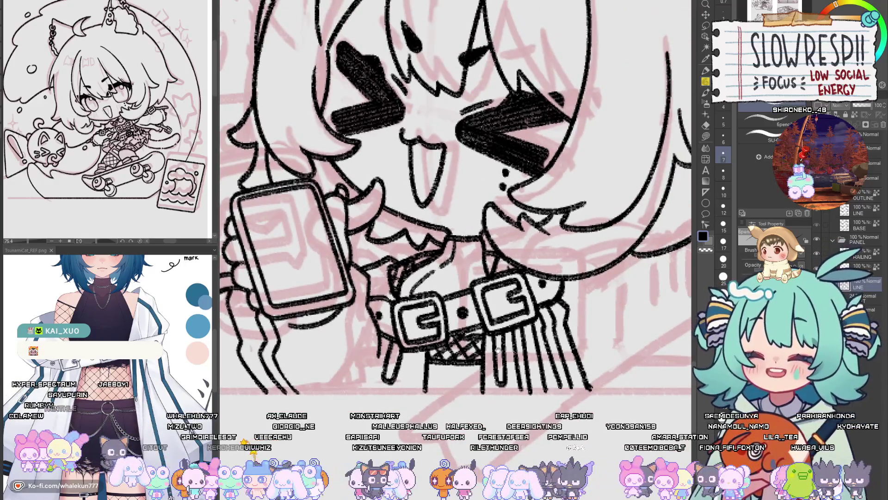
pyautogui.scroll(-2, 495, 377)
pyautogui.scroll(-1, 497, 373)
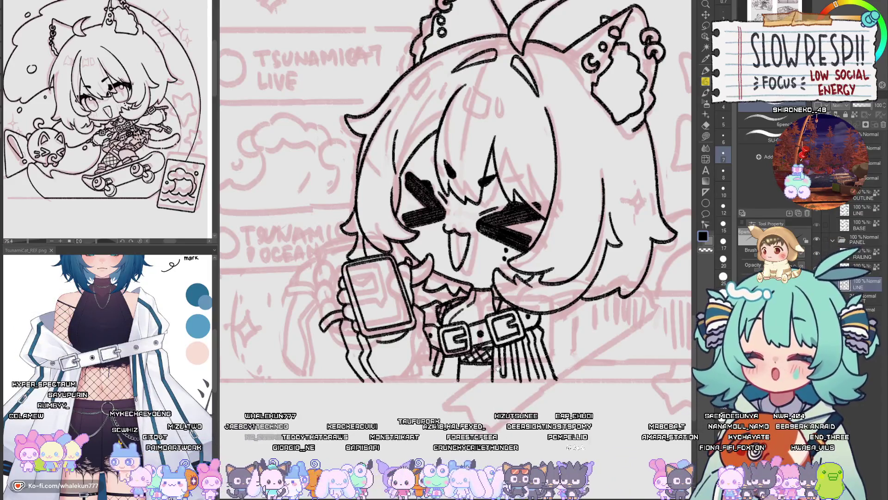
pyautogui.scroll(-1, 538, 350)
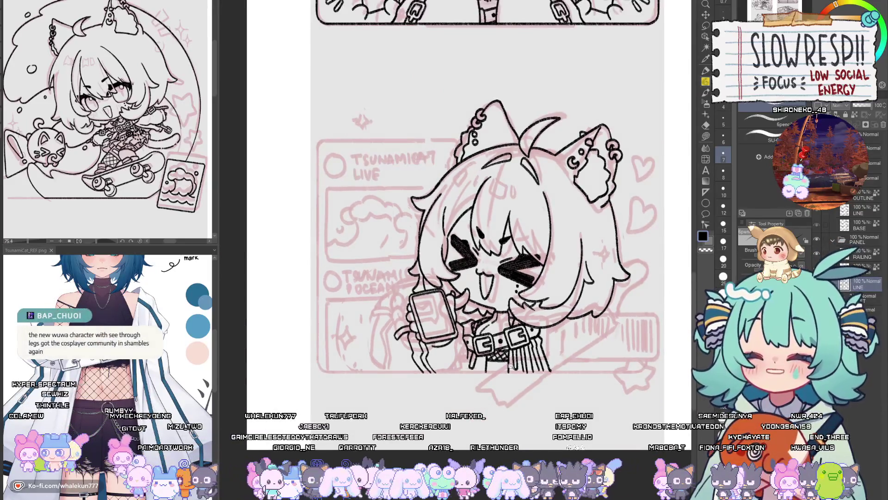
pyautogui.scroll(2, 537, 319)
pyautogui.scroll(1, 535, 291)
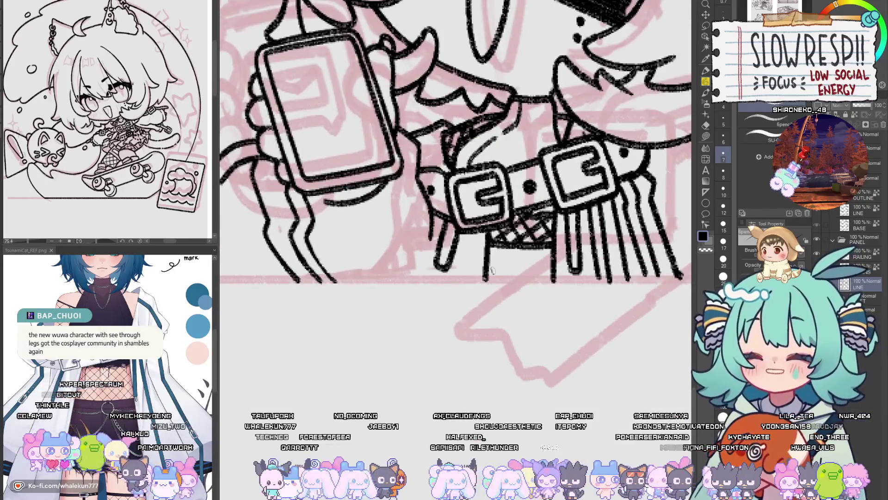
pyautogui.moveTo(492, 269); pyautogui.dragTo(542, 272)
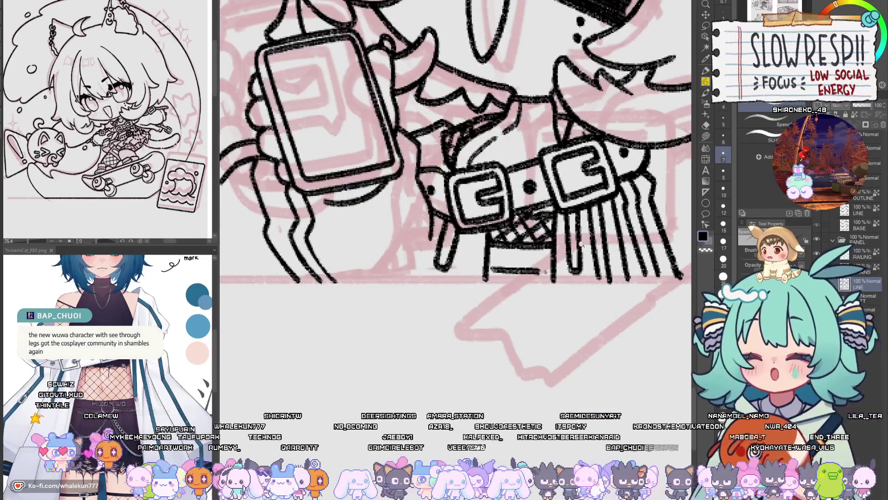
pyautogui.scroll(-2, 581, 244)
pyautogui.scroll(1, 530, 286)
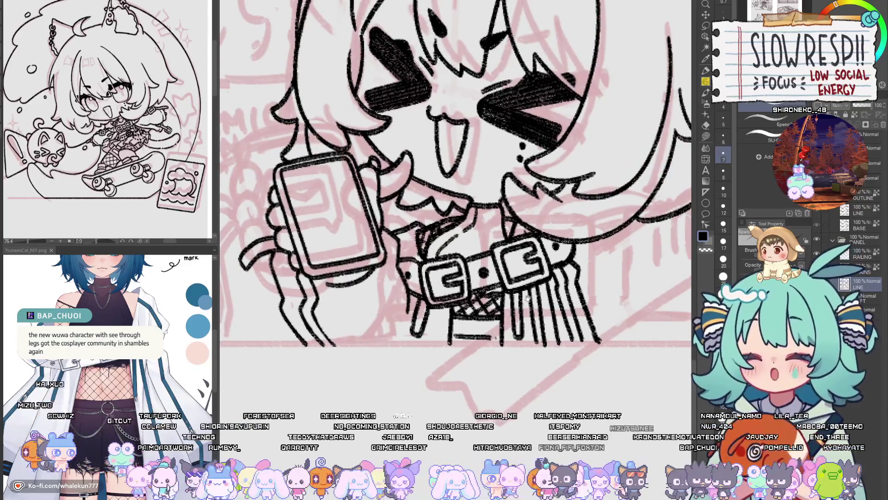
# - Zoom out to the full page, pick the ruler tools, and lasso the lower chibi
pyautogui.scroll(-2, 527, 298)
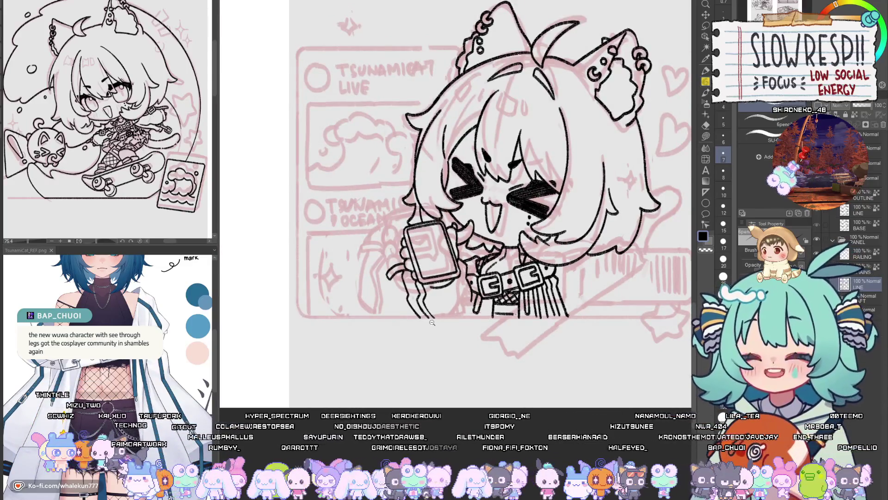
pyautogui.scroll(-2, 432, 322)
pyautogui.scroll(1, 468, 317)
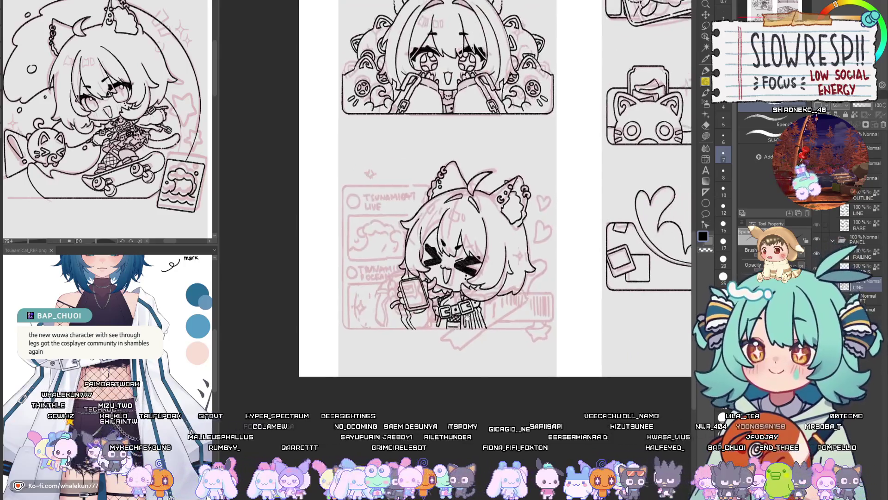
pyautogui.click(706, 194)
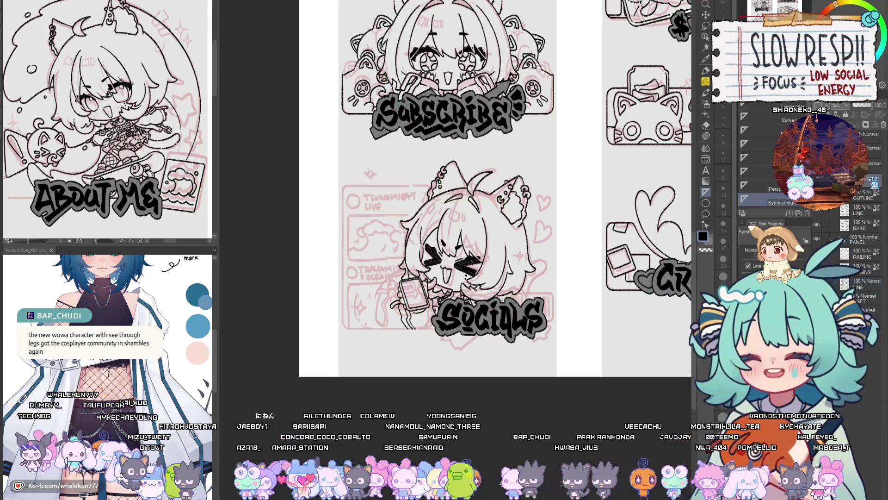
pyautogui.press('m')
pyautogui.moveTo(462, 249); pyautogui.dragTo(557, 250)
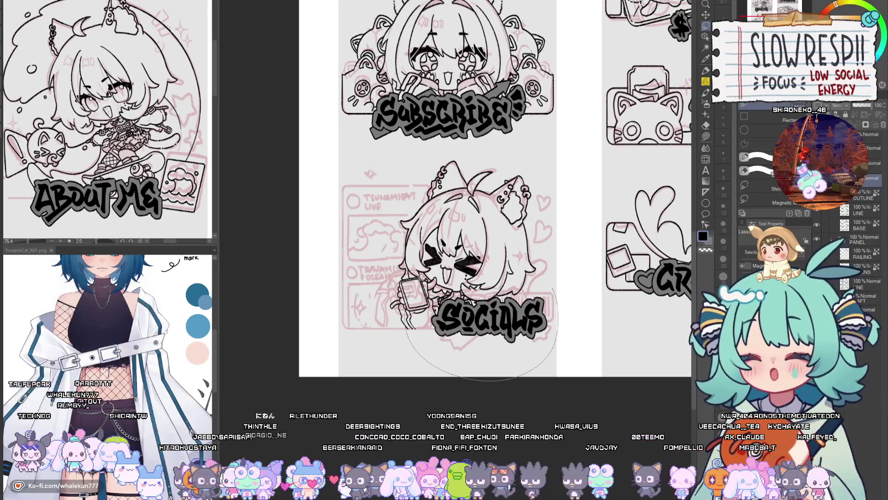
# - Shift the lower chibi's lineart right and down in two moves, then hide the SUBSCRIBE/SOCIALS lettering
pyautogui.press('k')
pyautogui.moveTo(528, 334); pyautogui.dragTo(533, 346)
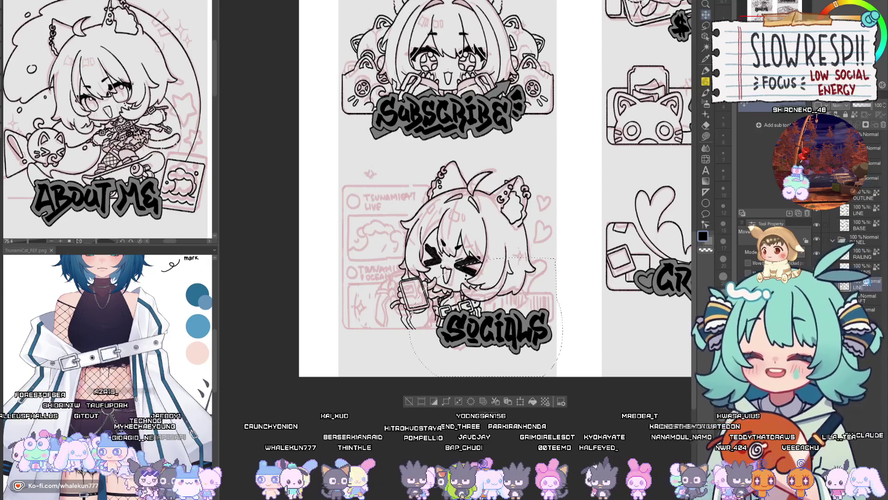
pyautogui.hotkey('ctrl', 'd')
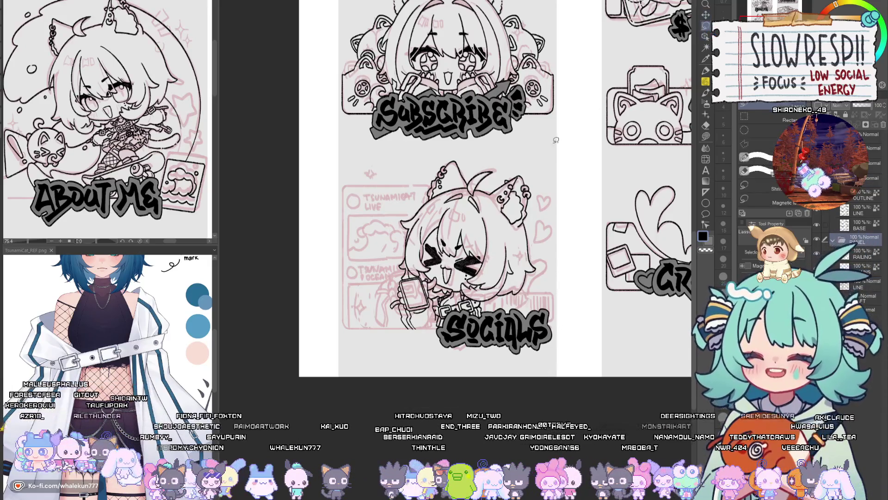
pyautogui.press('k')
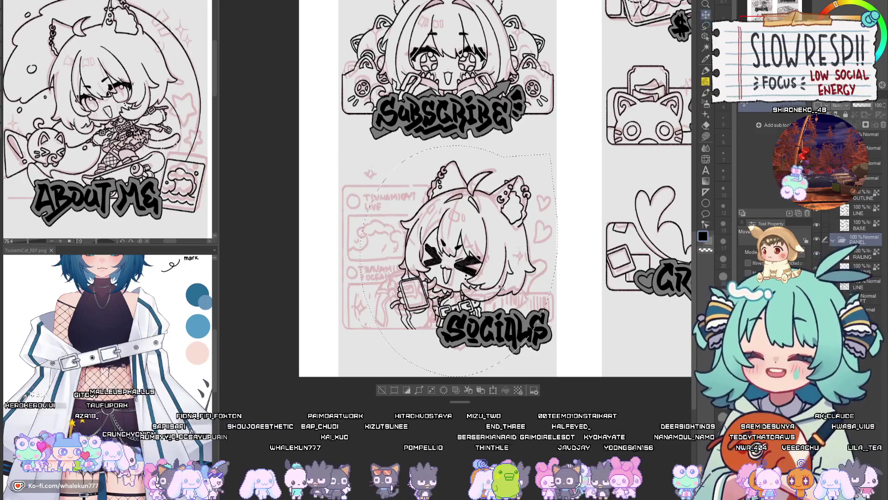
pyautogui.moveTo(504, 289); pyautogui.dragTo(519, 296)
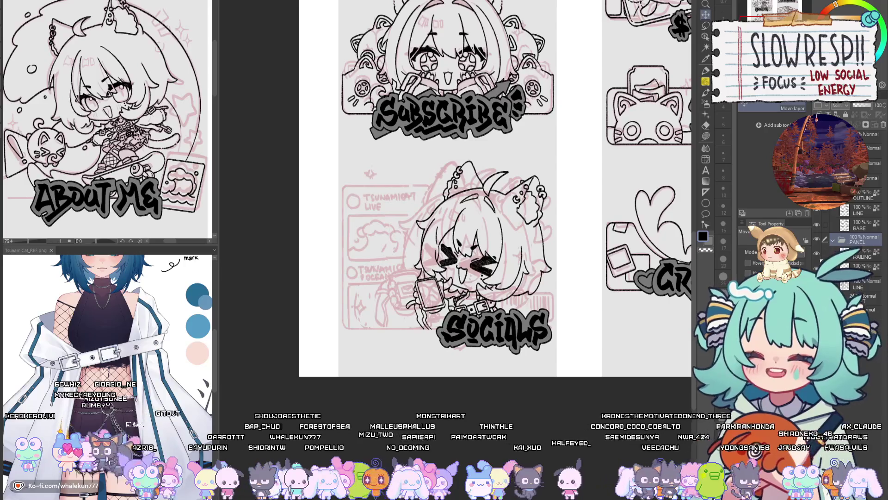
pyautogui.click(863, 273)
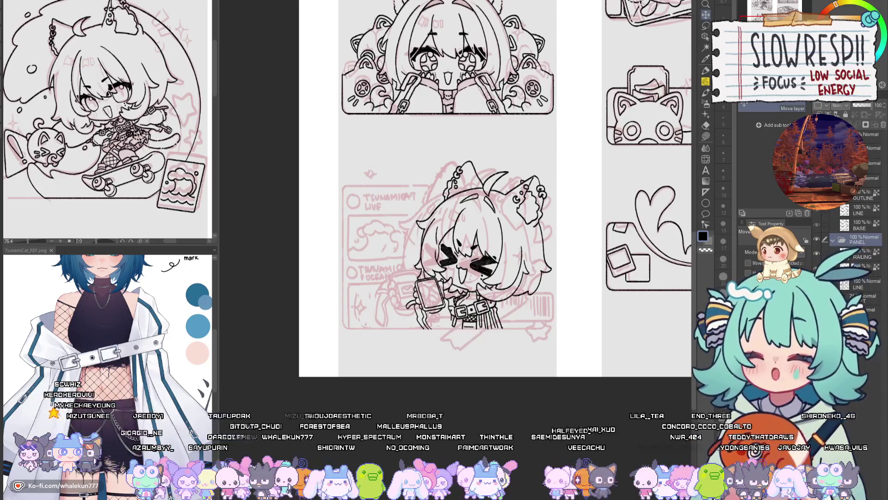
# - Place a linear ruler on a new layer and ink the panel's straight left border along it
pyautogui.press('u')
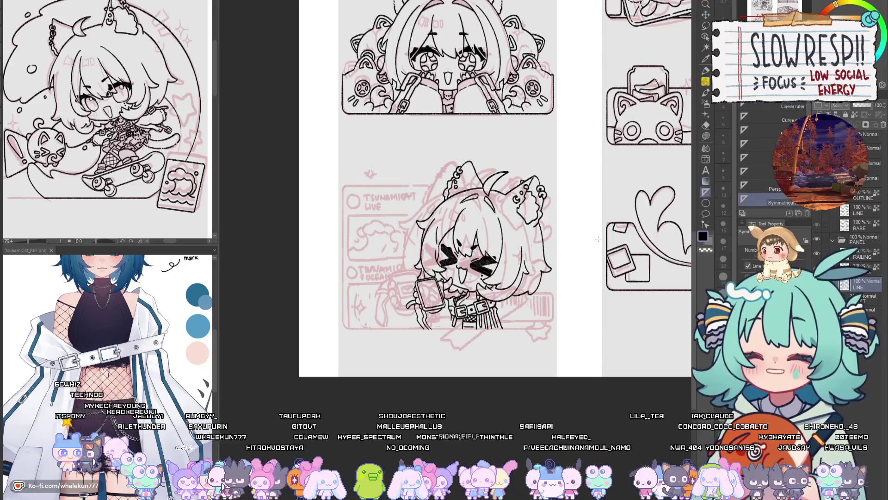
pyautogui.scroll(2, 442, 347)
pyautogui.click(782, 106)
pyautogui.hotkey('ctrl', 'shift', 'n')
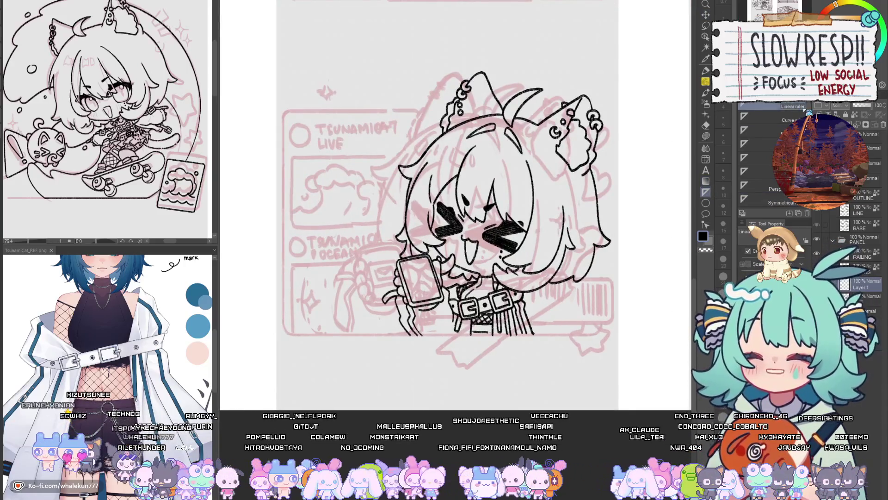
pyautogui.moveTo(291, 334); pyautogui.dragTo(597, 333)
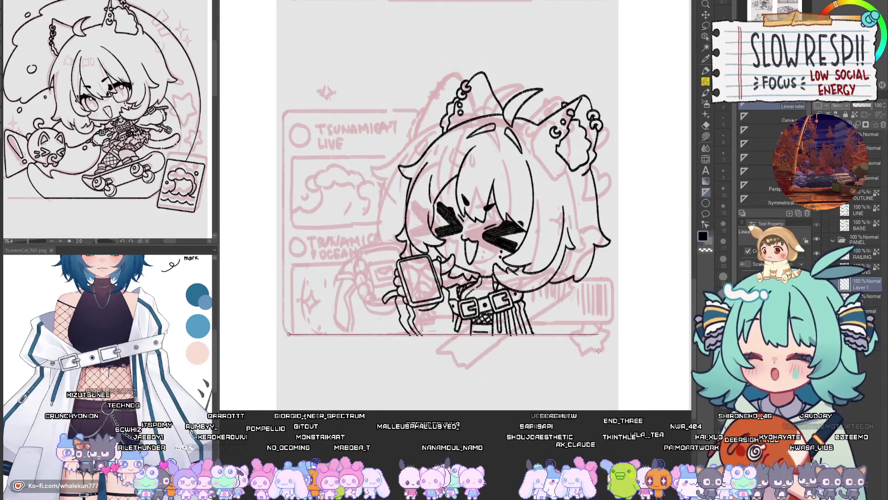
pyautogui.moveTo(284, 115); pyautogui.dragTo(301, 320)
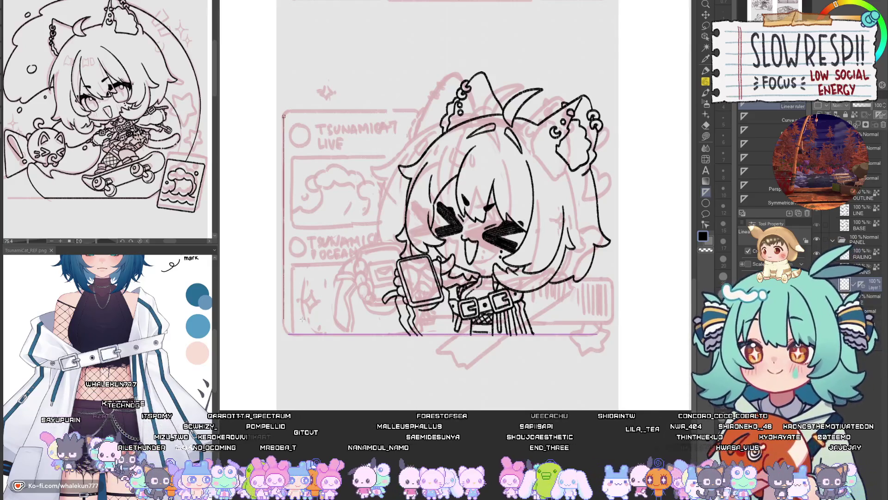
pyautogui.press('p')
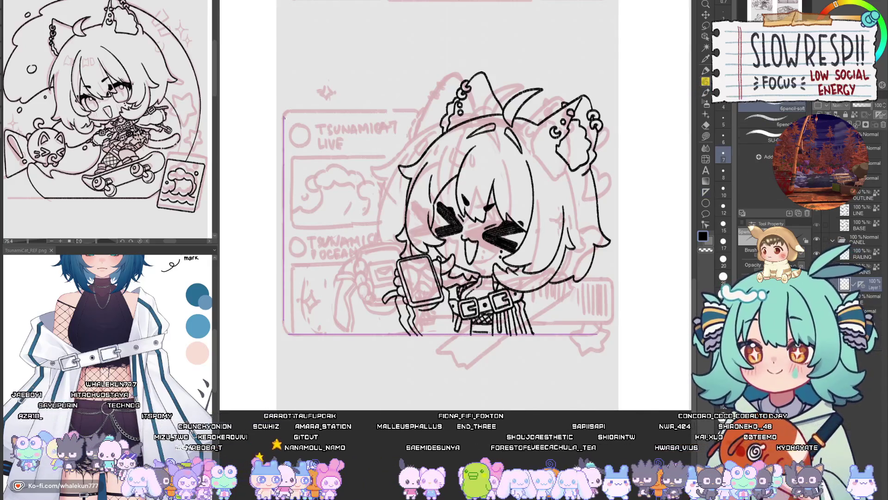
pyautogui.moveTo(284, 116)
pyautogui.mouseDown()
pyautogui.moveTo(284, 320)
pyautogui.moveTo(598, 334)
pyautogui.mouseUp()
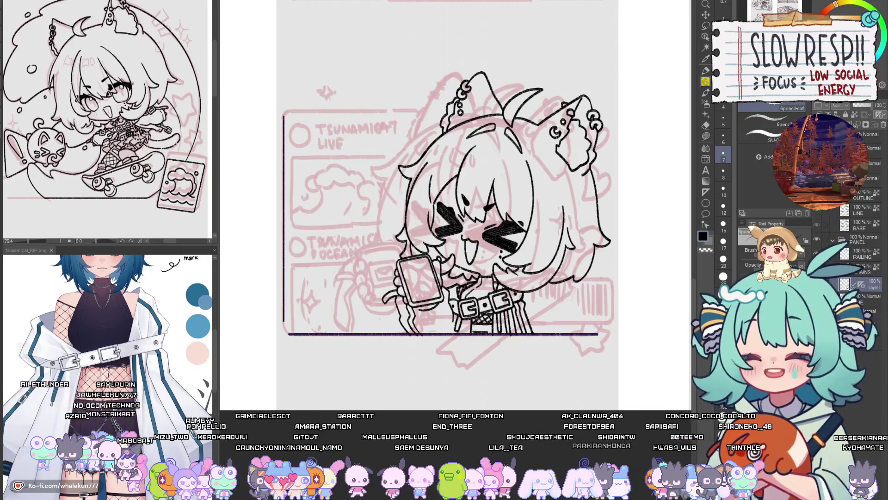
pyautogui.scroll(5, 284, 314)
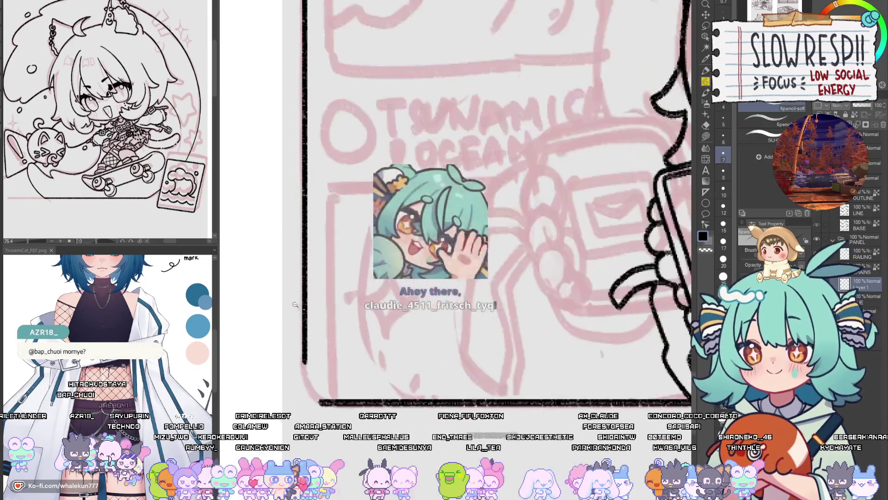
pyautogui.moveTo(305, 362); pyautogui.dragTo(320, 401)
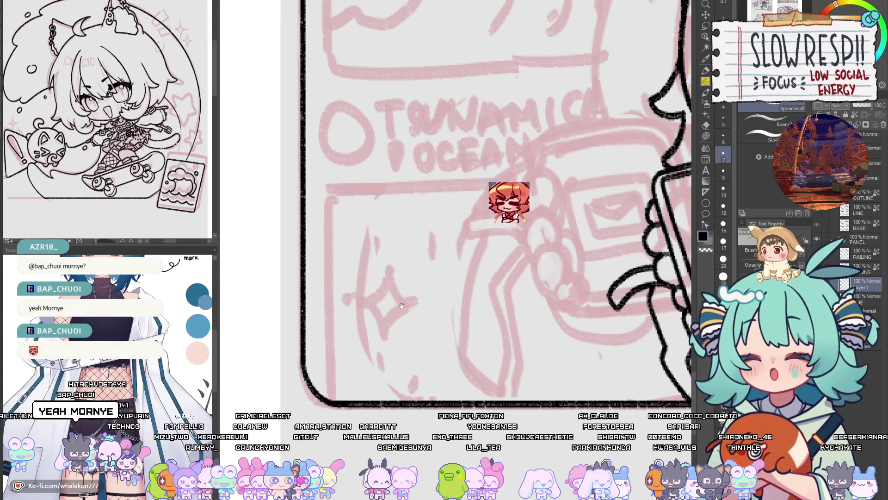
# - Attempt the rounded top-left corner curve several times, undoing each unsatisfactory stroke
pyautogui.scroll(1, 388, 327)
pyautogui.scroll(-2, 388, 327)
pyautogui.moveTo(463, 370); pyautogui.dragTo(531, 395)
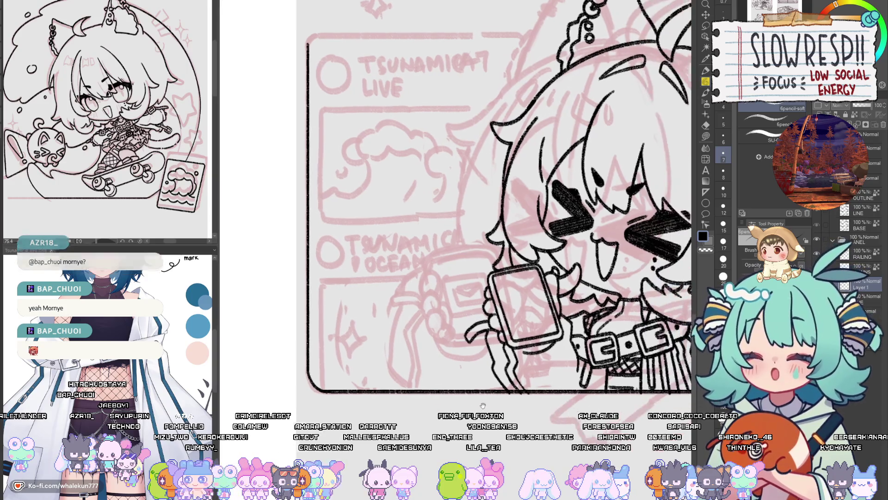
pyautogui.scroll(3, 542, 394)
pyautogui.scroll(3, 519, 405)
pyautogui.scroll(4, 454, 288)
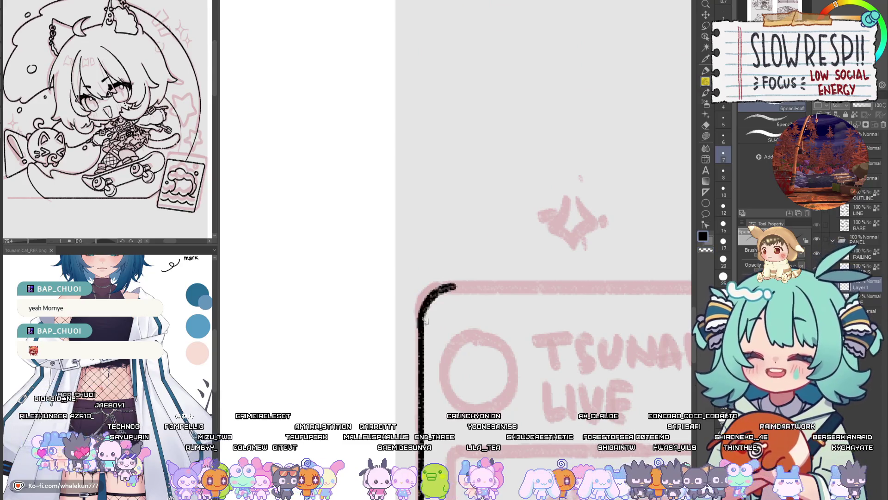
pyautogui.moveTo(456, 286)
pyautogui.mouseDown()
pyautogui.moveTo(422, 305)
pyautogui.moveTo(420, 323)
pyautogui.mouseUp()
pyautogui.hotkey('ctrl', 'z')
pyautogui.hotkey('ctrl', 'z')
pyautogui.moveTo(457, 286); pyautogui.dragTo(421, 314)
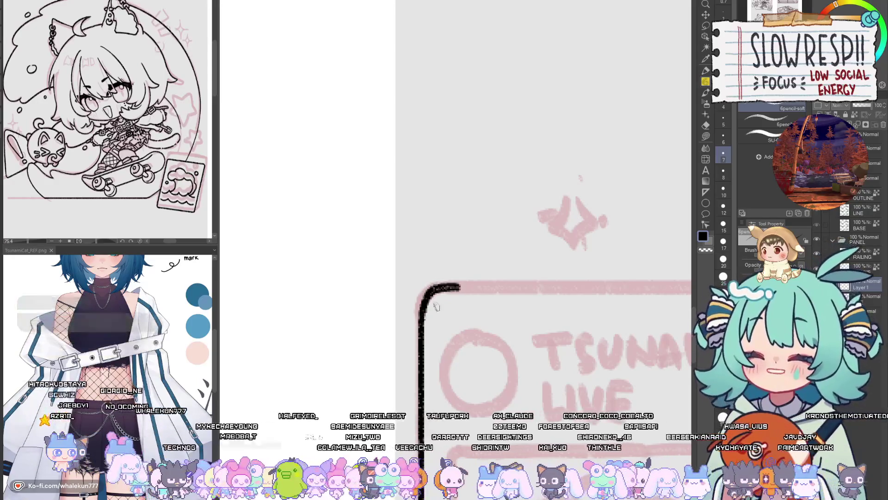
pyautogui.hotkey('ctrl', 'z')
pyautogui.moveTo(456, 285)
pyautogui.mouseDown()
pyautogui.moveTo(421, 314)
pyautogui.moveTo(449, 287)
pyautogui.mouseUp()
pyautogui.hotkey('ctrl', 'z')
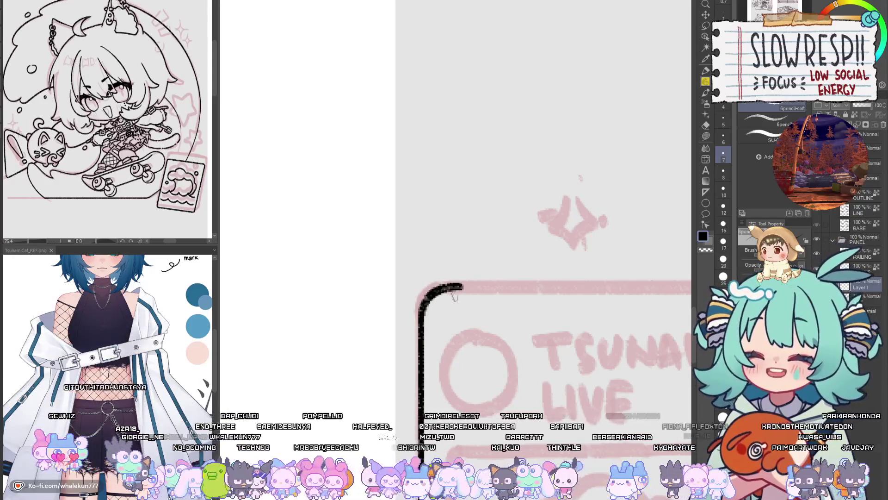
pyautogui.scroll(-2, 454, 296)
pyautogui.scroll(-2, 455, 296)
pyautogui.scroll(-1, 455, 296)
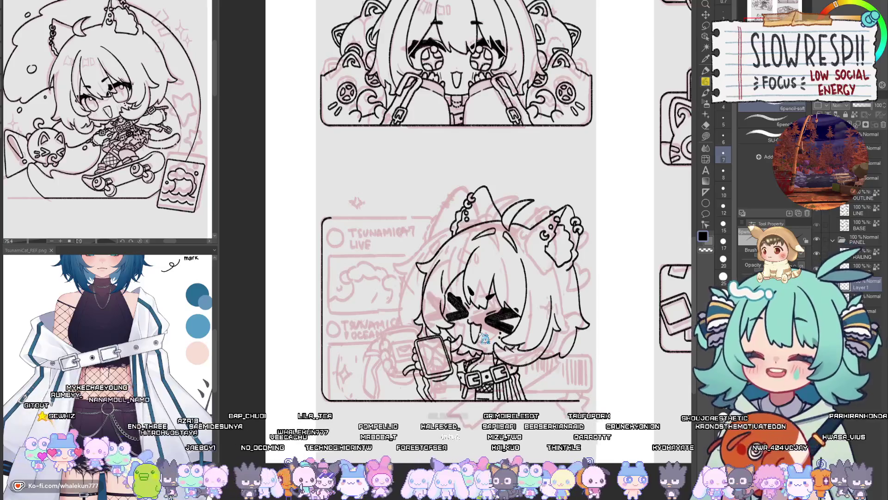
# - Copy-paste the frame, stretch its right edge slightly wider, and nudge it right
pyautogui.hotkey('ctrl', 'c')
pyautogui.hotkey('ctrl', 'v')
pyautogui.hotkey('ctrl', 't')
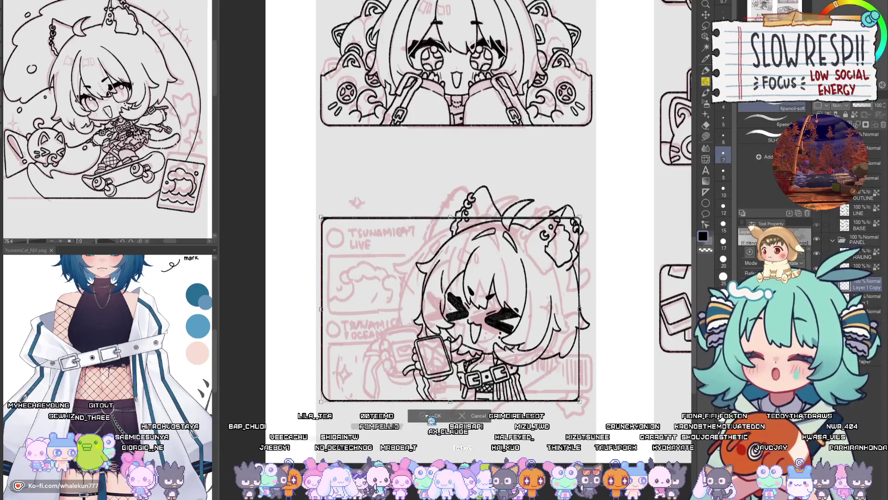
pyautogui.moveTo(600, 378); pyautogui.dragTo(606, 379)
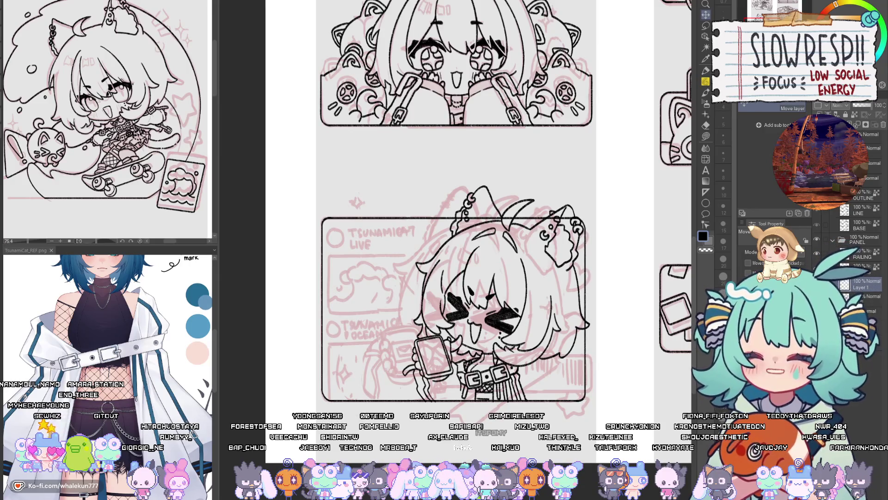
pyautogui.press('w')
pyautogui.hotkey('ctrl', 'a')
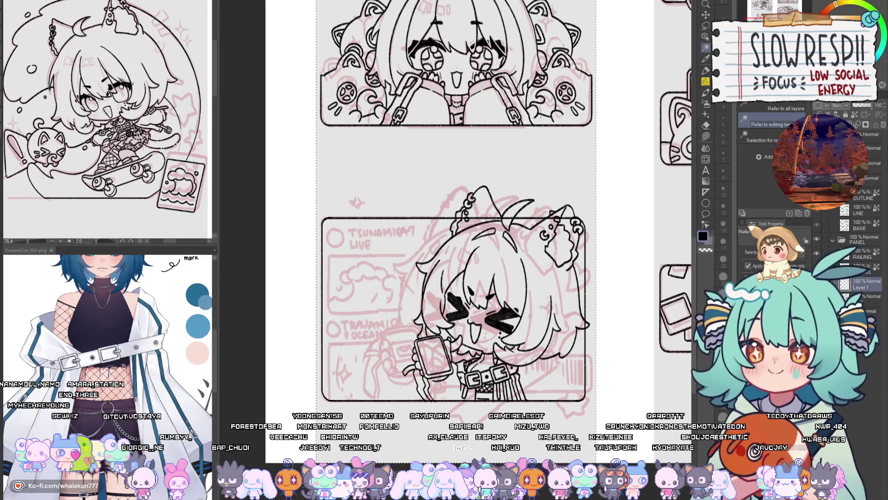
pyautogui.press('Right')
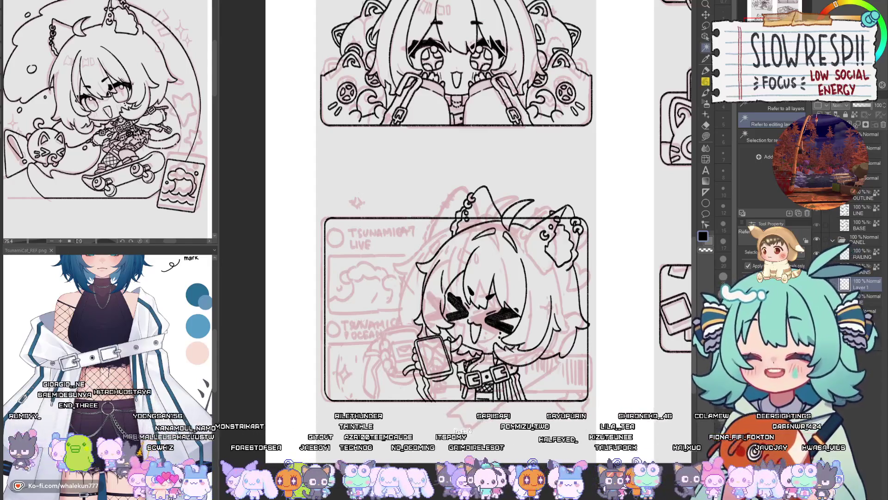
# - Erase the panel frame lines running behind the hair beads and cat ears
pyautogui.press('e')
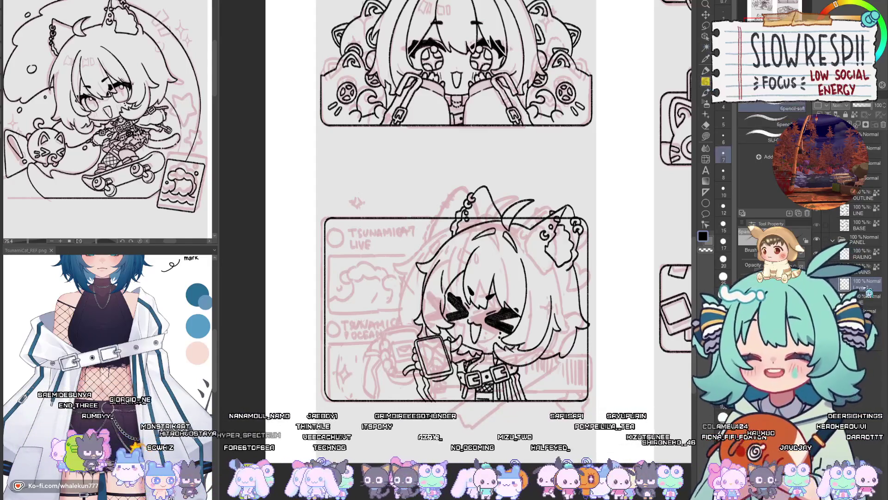
pyautogui.scroll(3, 461, 206)
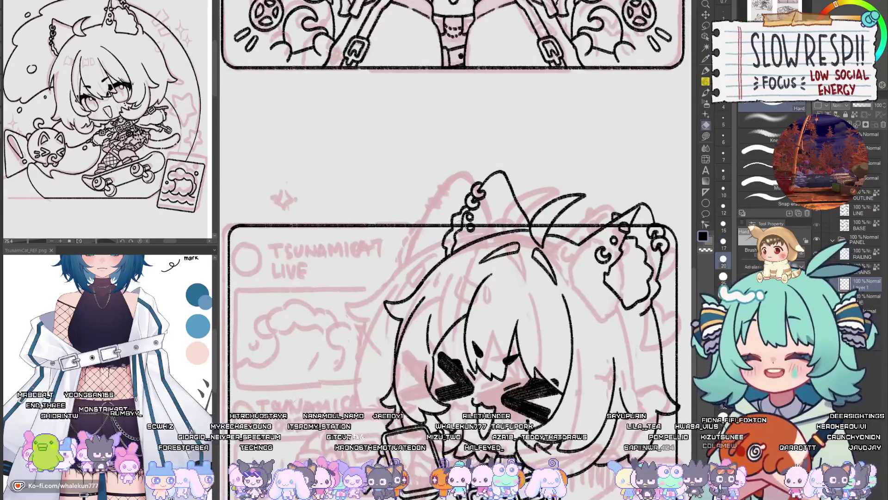
pyautogui.moveTo(467, 225); pyautogui.dragTo(481, 223)
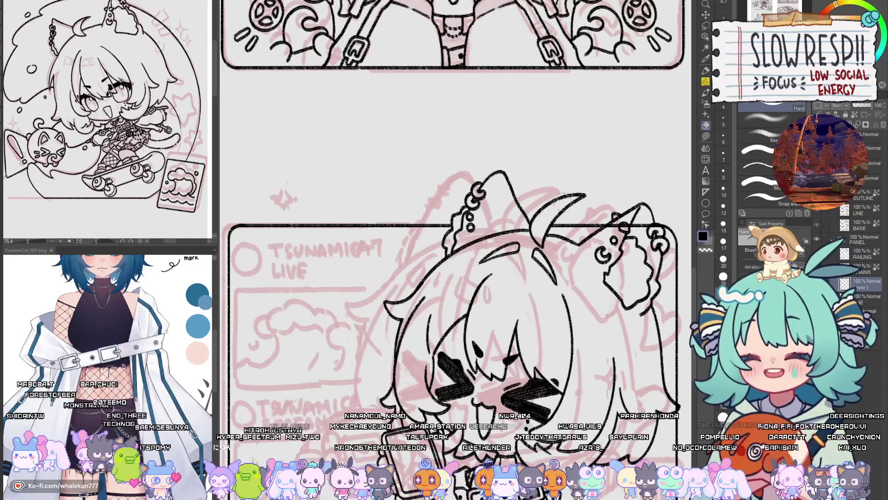
pyautogui.moveTo(563, 196); pyautogui.dragTo(507, 215)
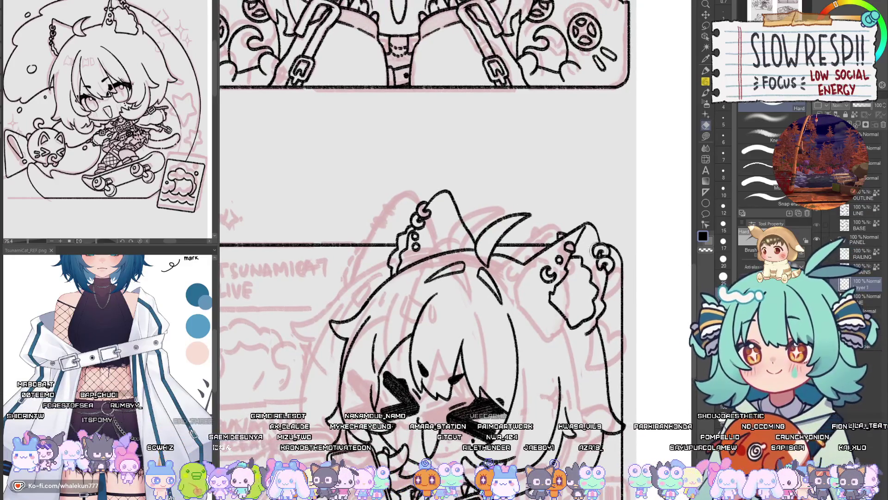
pyautogui.moveTo(557, 365); pyautogui.dragTo(584, 273)
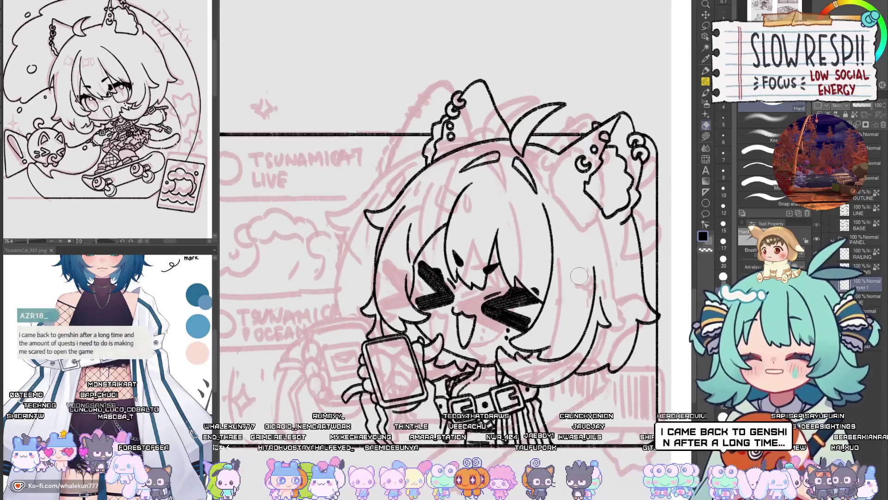
pyautogui.press('p')
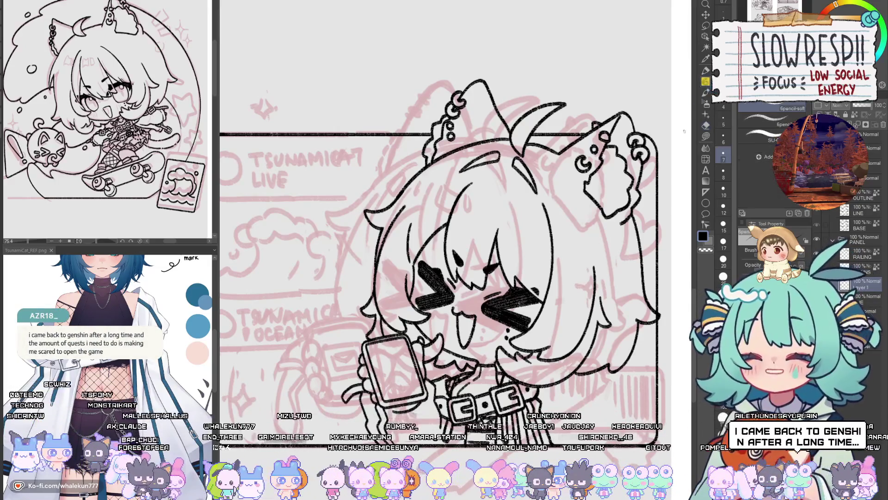
pyautogui.moveTo(645, 316); pyautogui.dragTo(614, 329)
pyautogui.press('e')
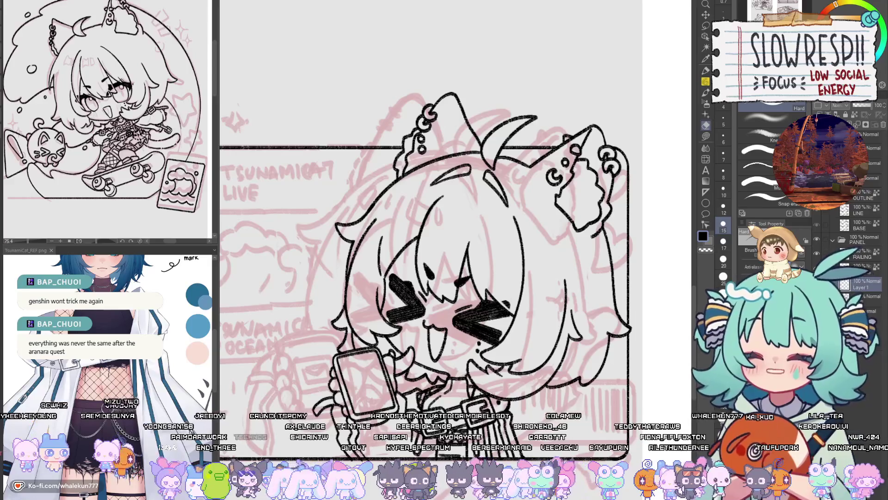
pyautogui.press('p')
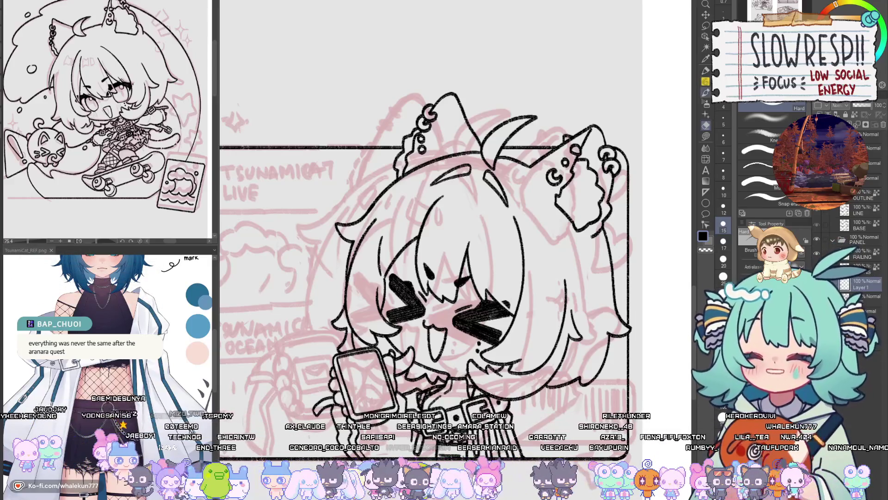
# - Select the layer beneath Layer 1 and pan across the drawing
pyautogui.scroll(-1, 433, 232)
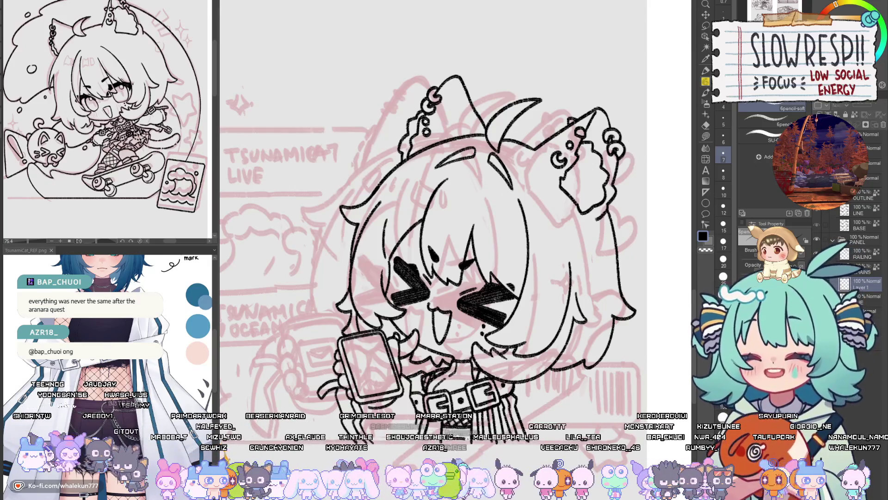
pyautogui.click(863, 296)
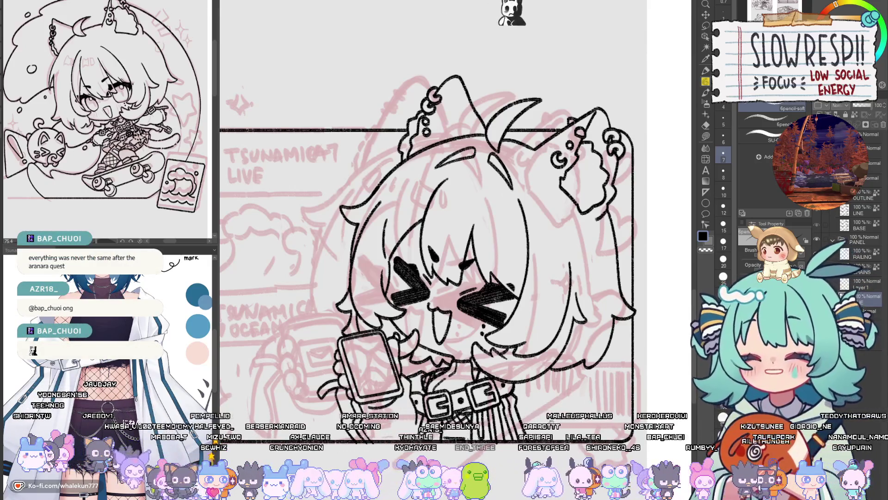
pyautogui.scroll(-1, 549, 417)
pyautogui.hscroll(1, 549, 417)
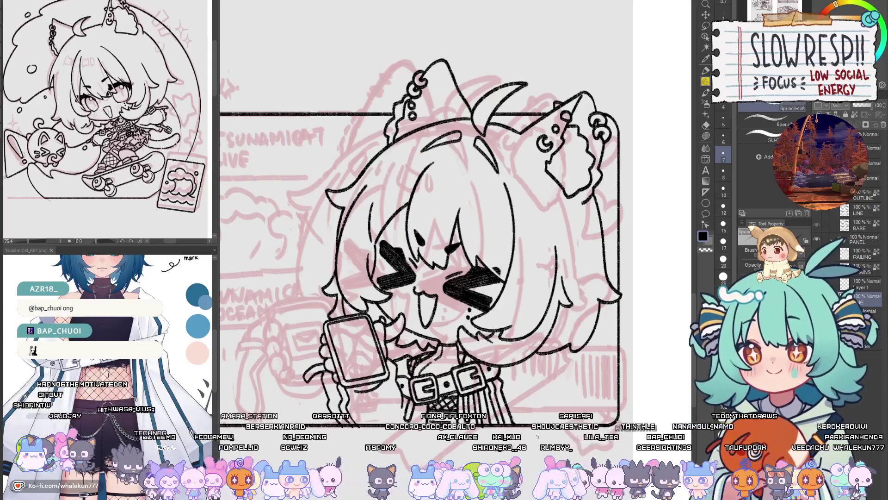
pyautogui.scroll(-2, 553, 406)
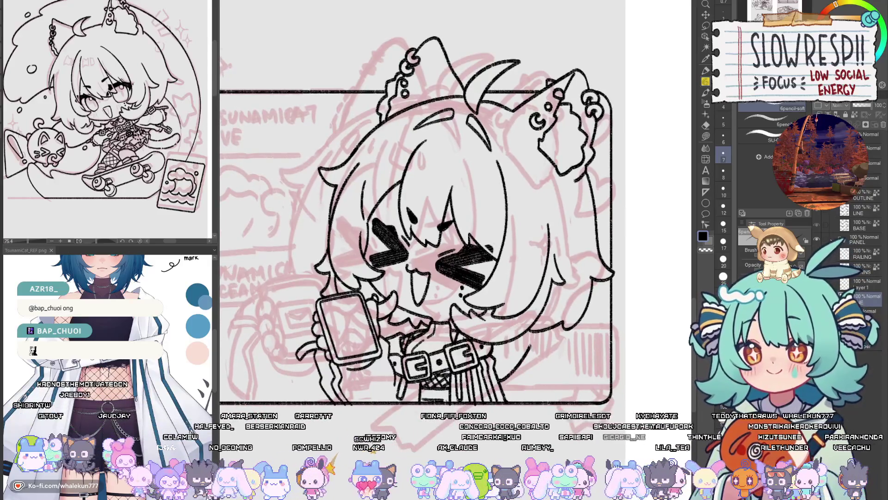
pyautogui.scroll(-2, 530, 363)
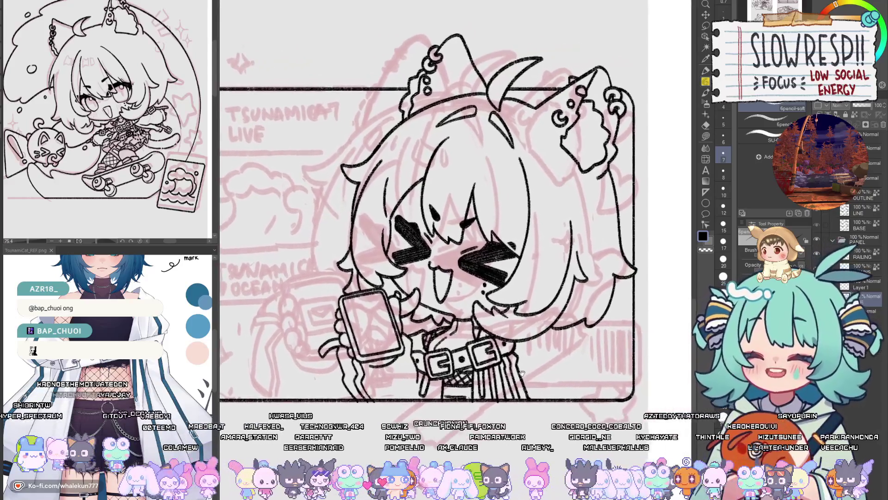
pyautogui.scroll(2, 517, 372)
pyautogui.moveTo(516, 371); pyautogui.dragTo(510, 373)
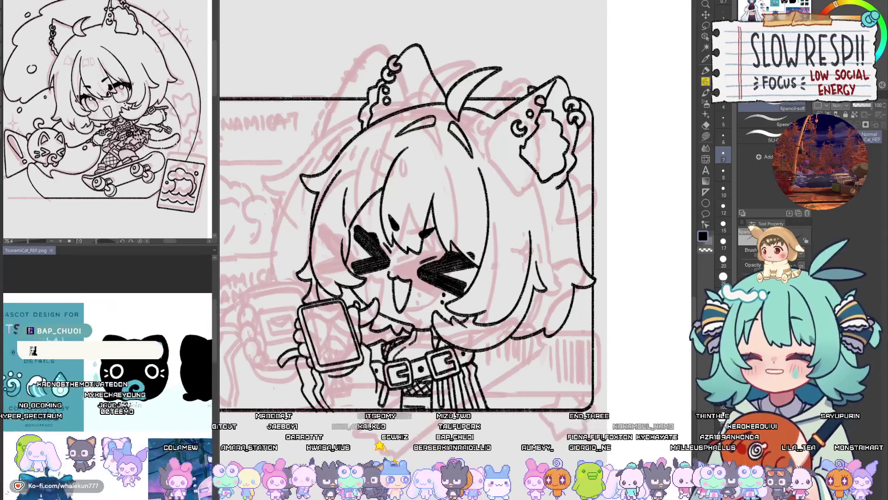
# - Ink a stroke on the phone-holding hand and lines left of the chin
pyautogui.scroll(-3, 184, 186)
pyautogui.scroll(-5, 184, 186)
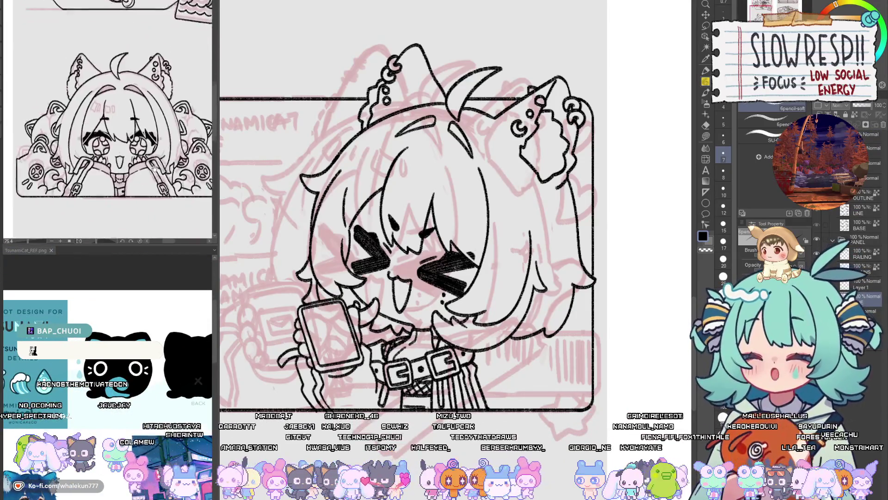
pyautogui.scroll(-3, 184, 186)
pyautogui.scroll(-3, 184, 186)
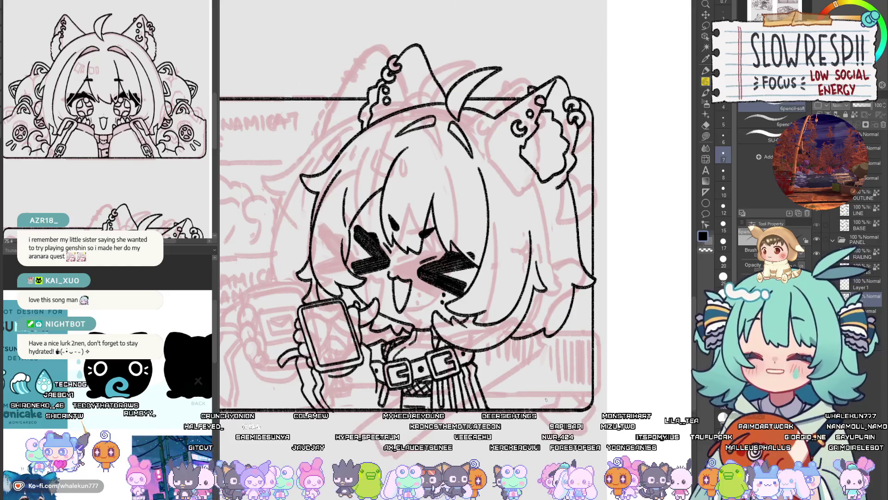
pyautogui.moveTo(493, 374); pyautogui.dragTo(498, 358)
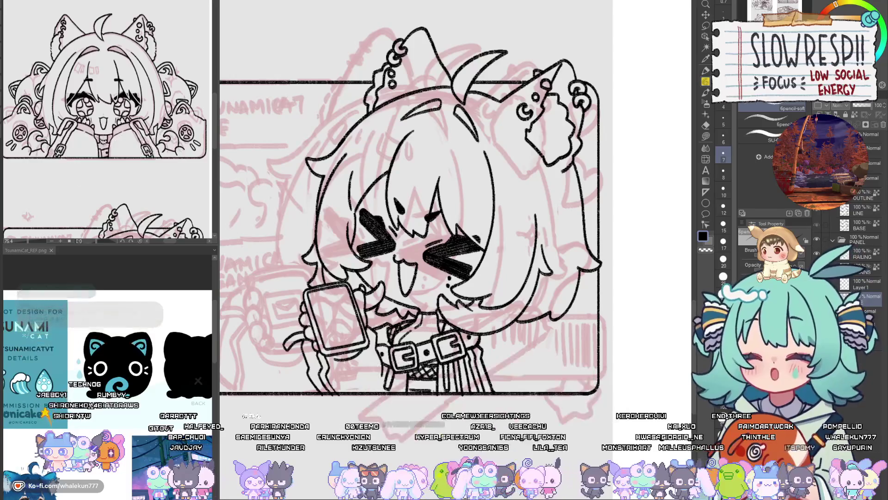
pyautogui.moveTo(493, 370); pyautogui.dragTo(493, 366)
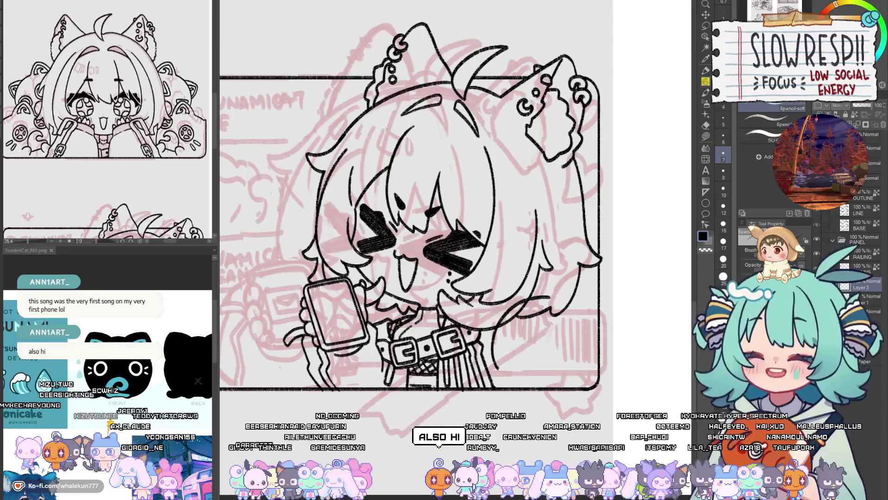
pyautogui.moveTo(540, 306); pyautogui.dragTo(537, 325)
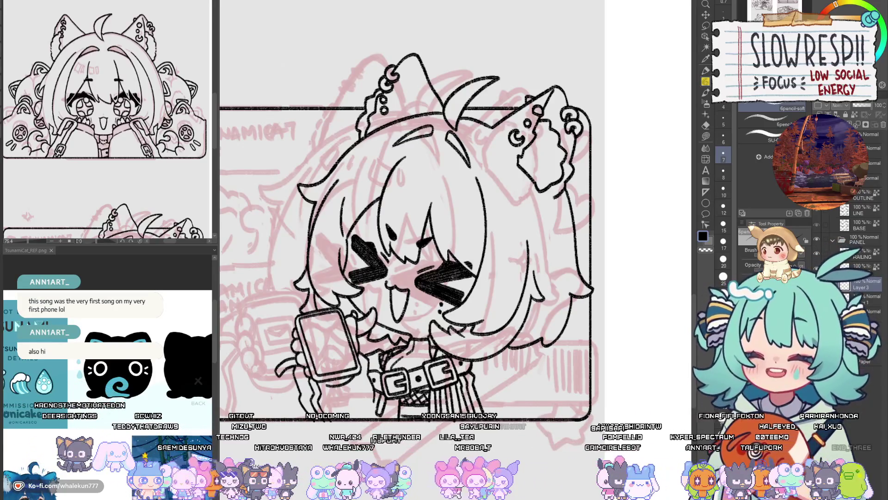
pyautogui.moveTo(562, 359); pyautogui.dragTo(574, 342)
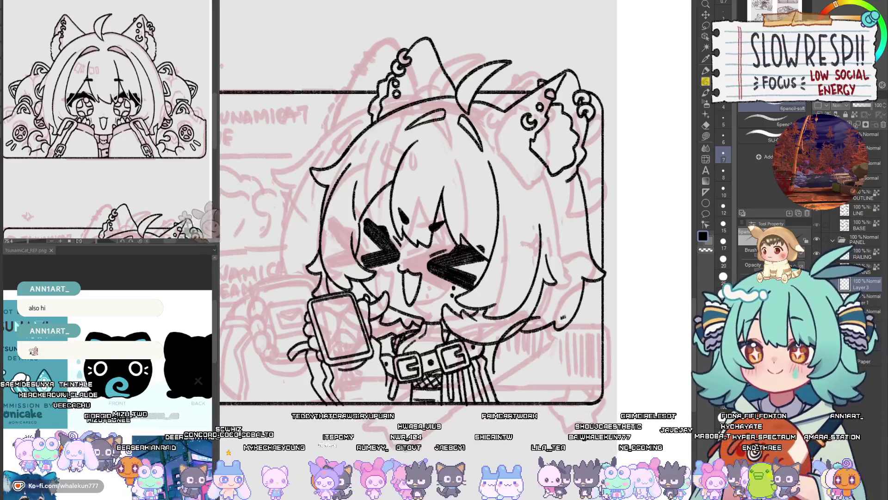
pyautogui.moveTo(562, 316); pyautogui.dragTo(589, 349)
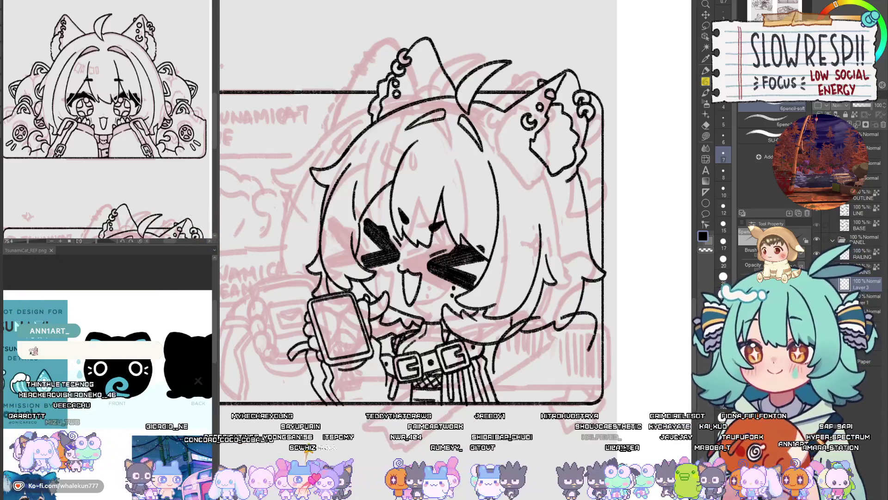
pyautogui.press('h')
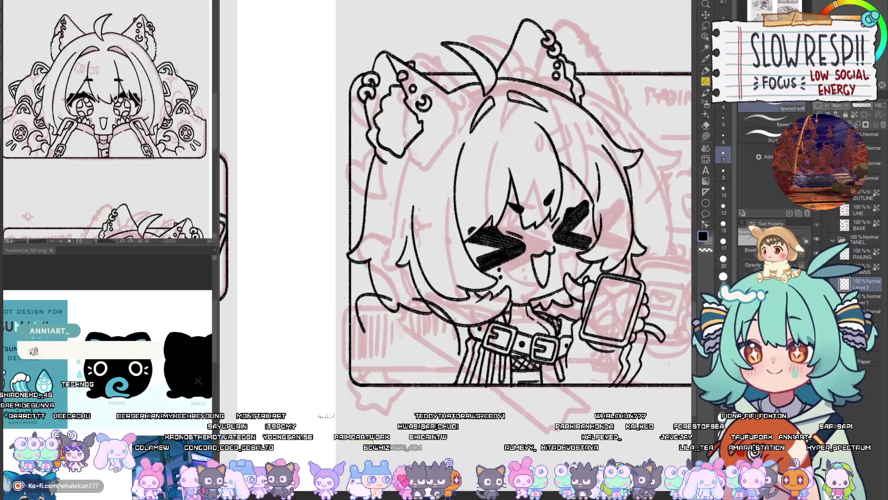
pyautogui.moveTo(418, 279)
pyautogui.mouseDown()
pyautogui.moveTo(455, 303)
pyautogui.moveTo(446, 315)
pyautogui.mouseUp()
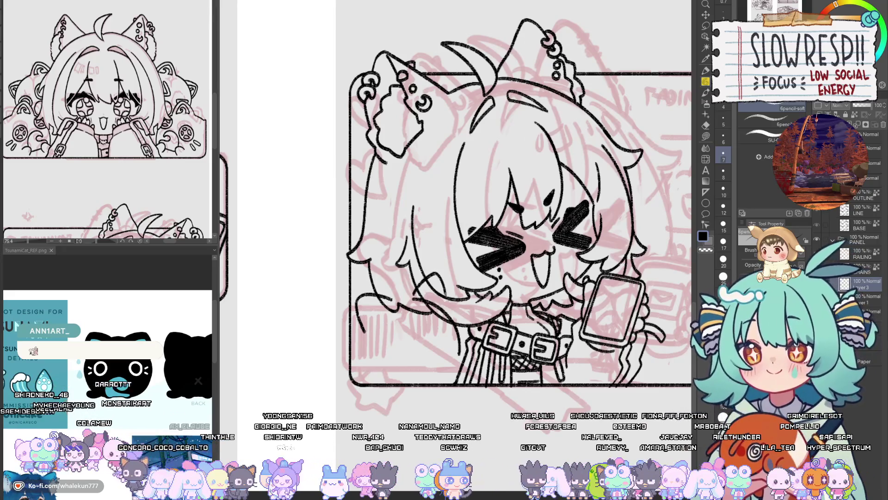
pyautogui.press('h')
pyautogui.press('h')
pyautogui.press('h')
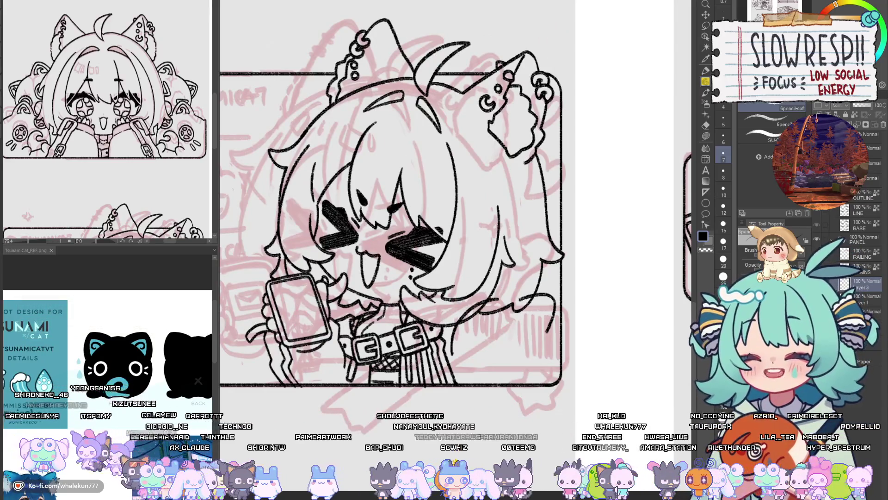
# - Extend the hair line down toward the shoulder, checking it in a mirrored view
pyautogui.keyDown('ctrl'); pyautogui.click(494, 324); pyautogui.keyUp('ctrl')
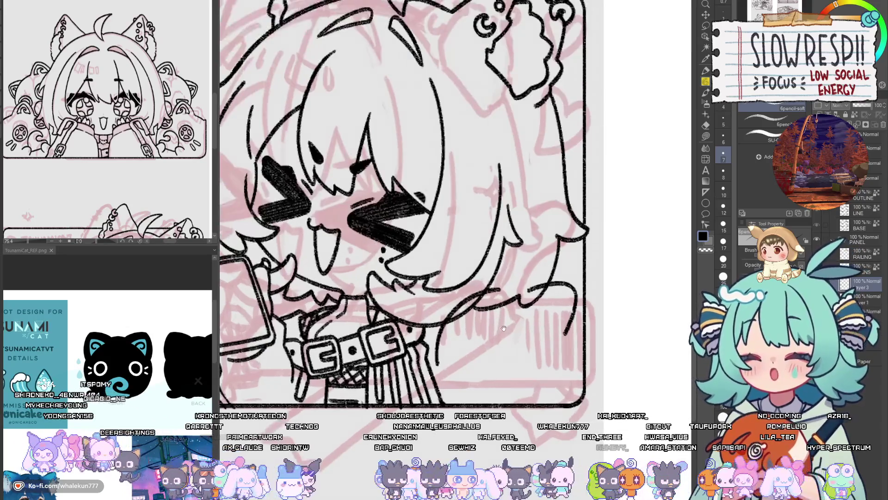
pyautogui.press('h')
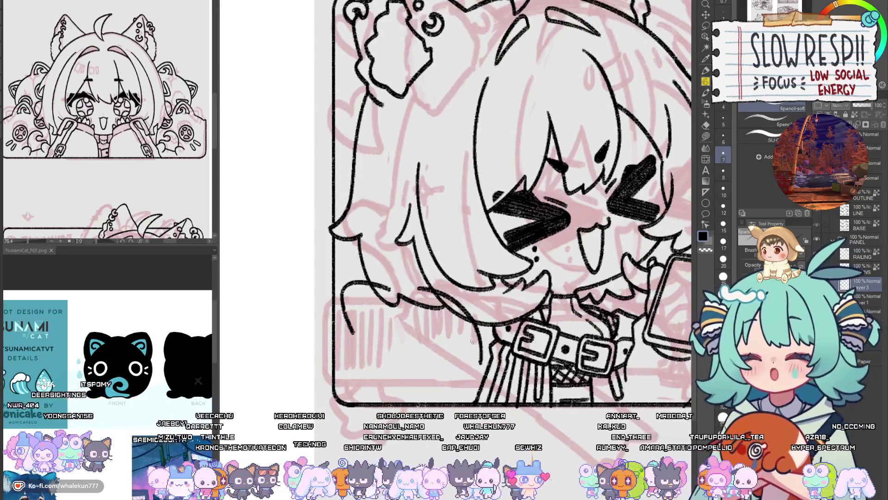
pyautogui.press('h')
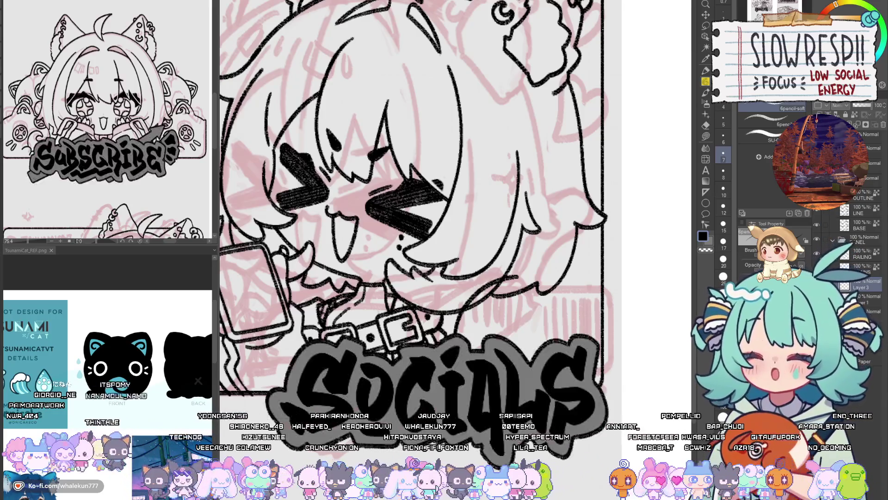
pyautogui.moveTo(539, 317); pyautogui.dragTo(546, 321)
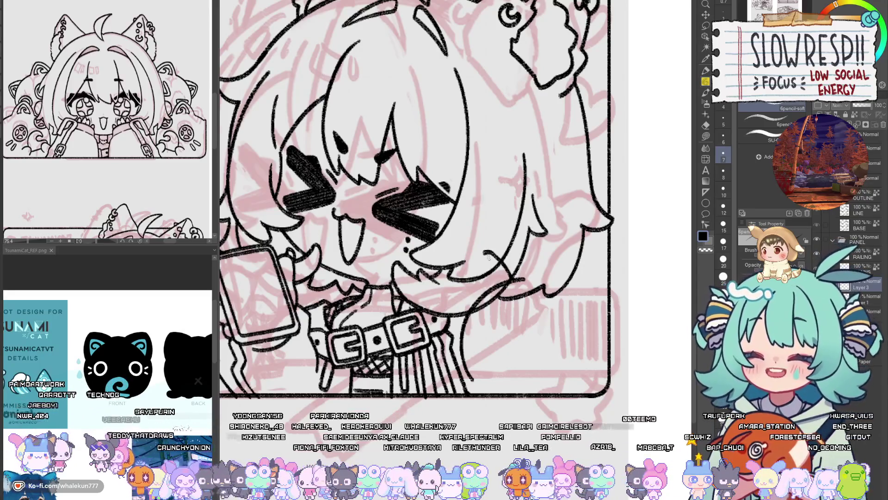
pyautogui.scroll(2, 488, 255)
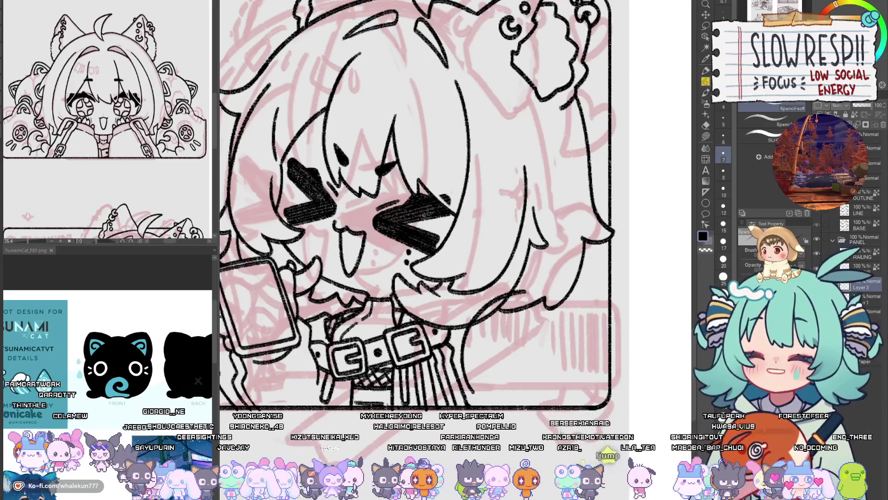
pyautogui.moveTo(561, 272); pyautogui.dragTo(587, 318)
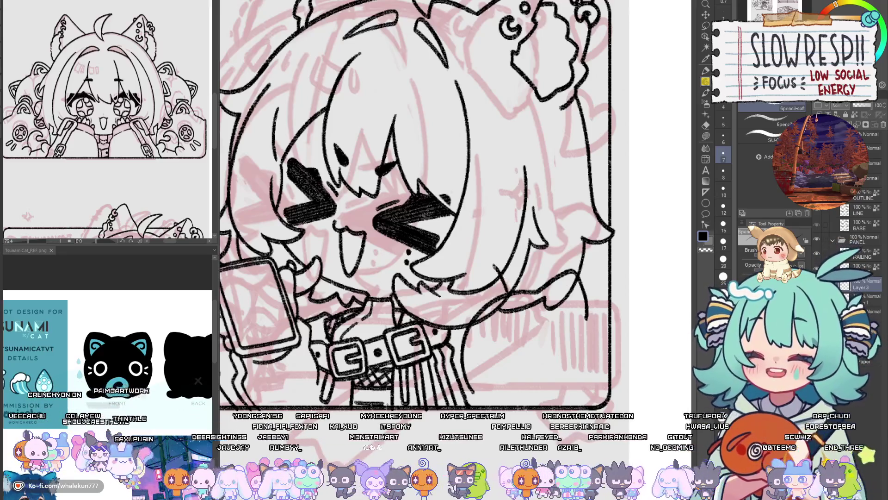
pyautogui.press('h')
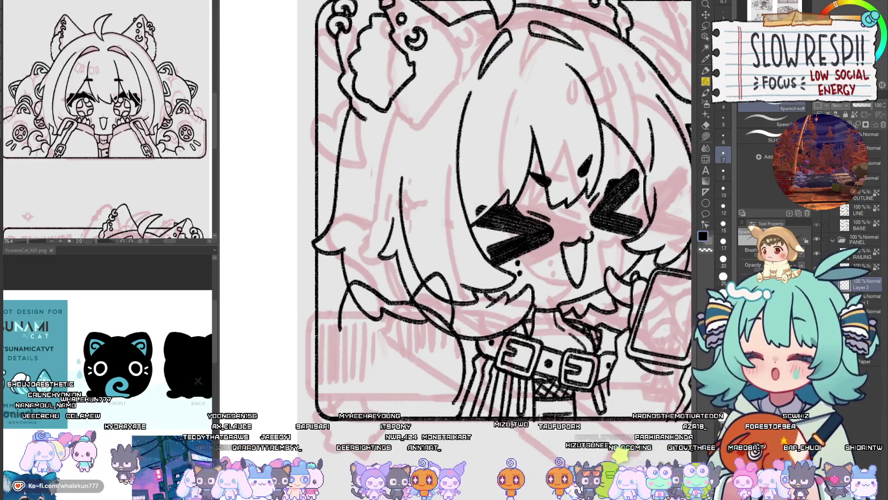
# - Repeatedly flip the canvas horizontally and pan to compare the new face and hair lines
pyautogui.moveTo(486, 269); pyautogui.dragTo(481, 283)
pyautogui.press('h')
pyautogui.press('h')
pyautogui.press('h')
pyautogui.press('h')
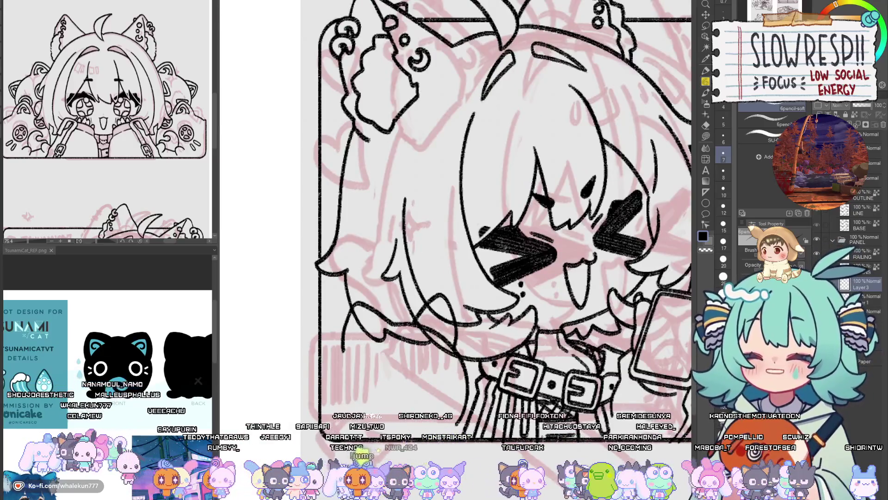
pyautogui.press('h')
pyautogui.press('h')
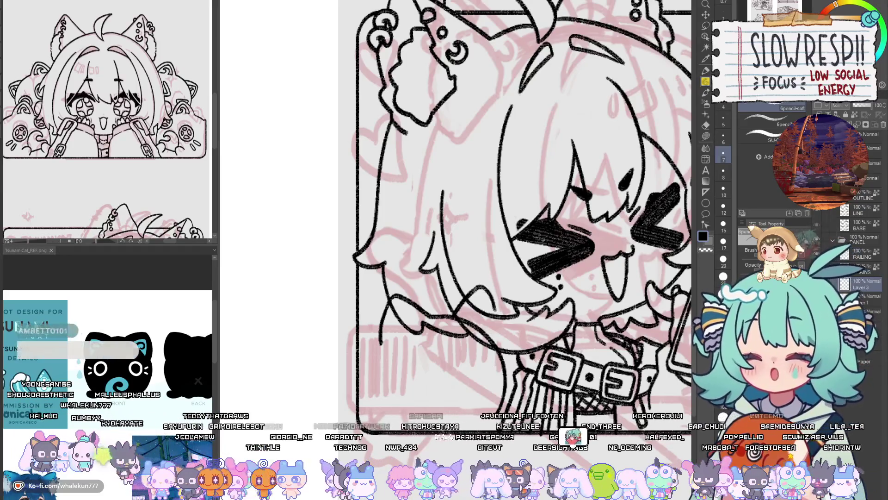
pyautogui.press('h')
pyautogui.press('h')
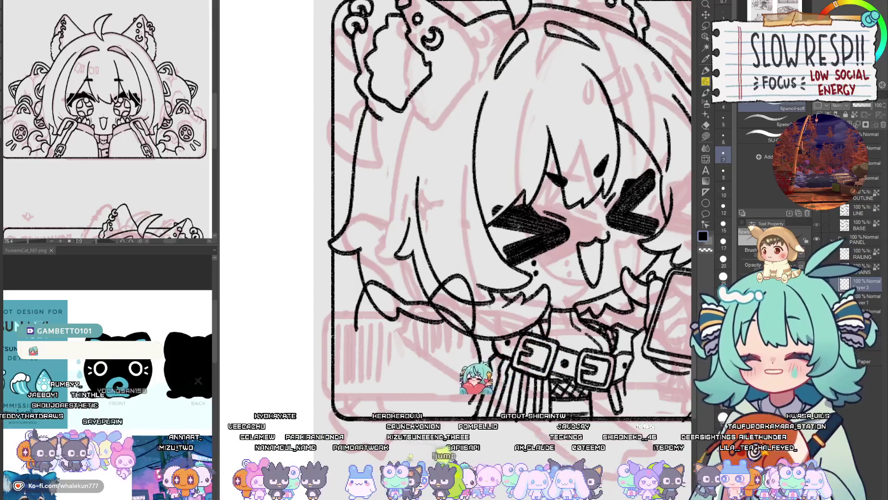
pyautogui.press('h')
pyautogui.press('h')
pyautogui.moveTo(459, 285); pyautogui.dragTo(471, 288)
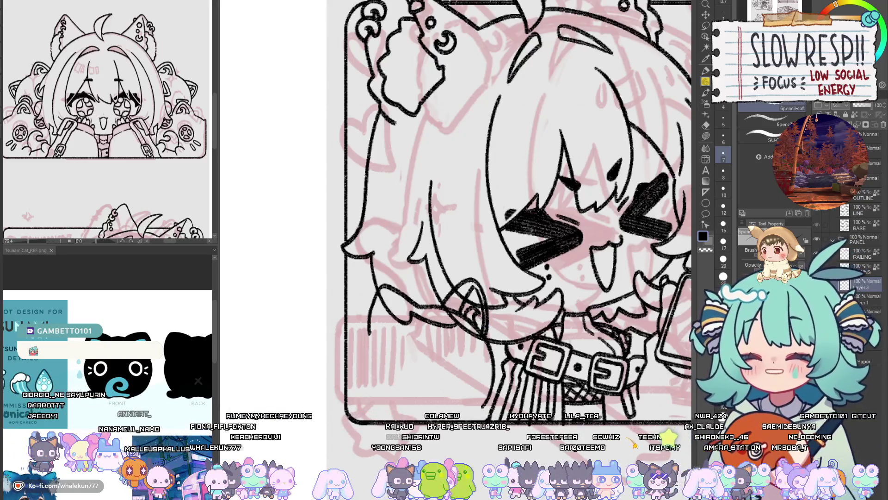
pyautogui.press('h')
pyautogui.press('h')
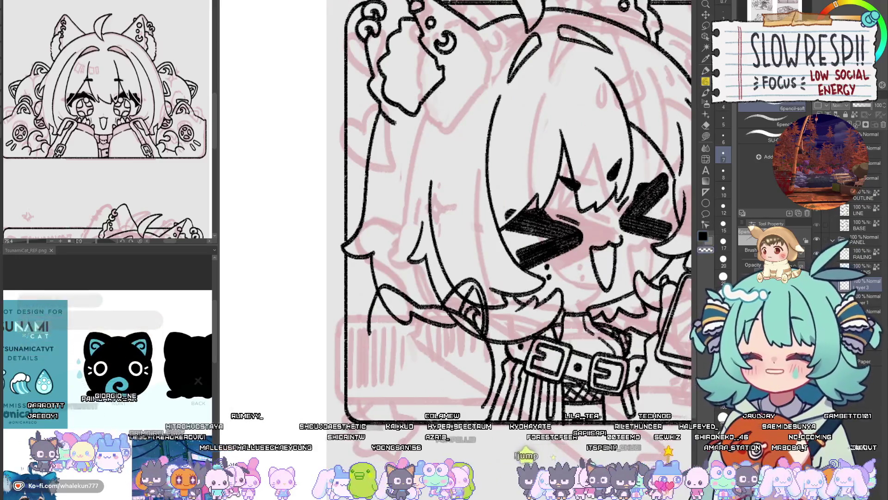
pyautogui.press('h')
pyautogui.press('h')
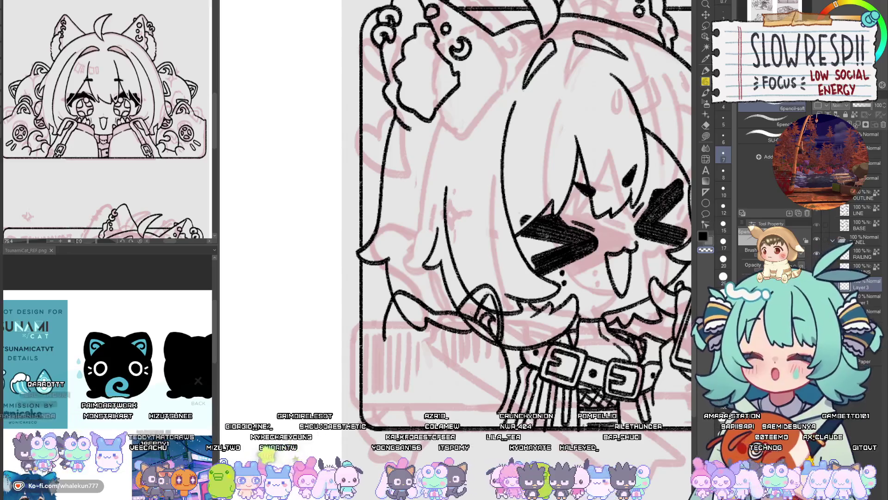
pyautogui.press('h')
pyautogui.press('h')
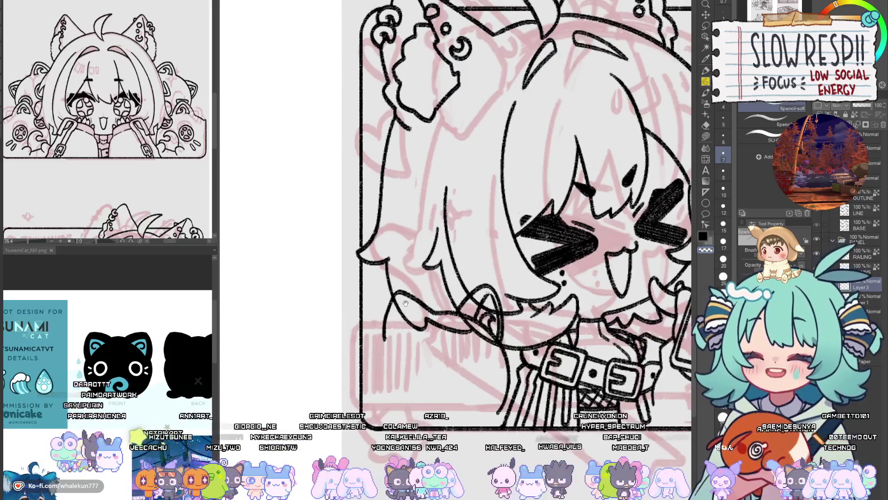
pyautogui.moveTo(405, 303); pyautogui.dragTo(447, 308)
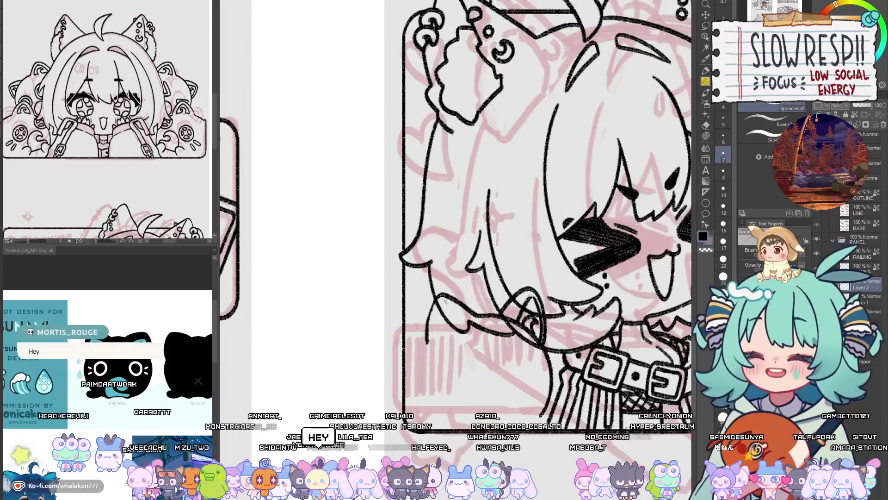
pyautogui.press('h')
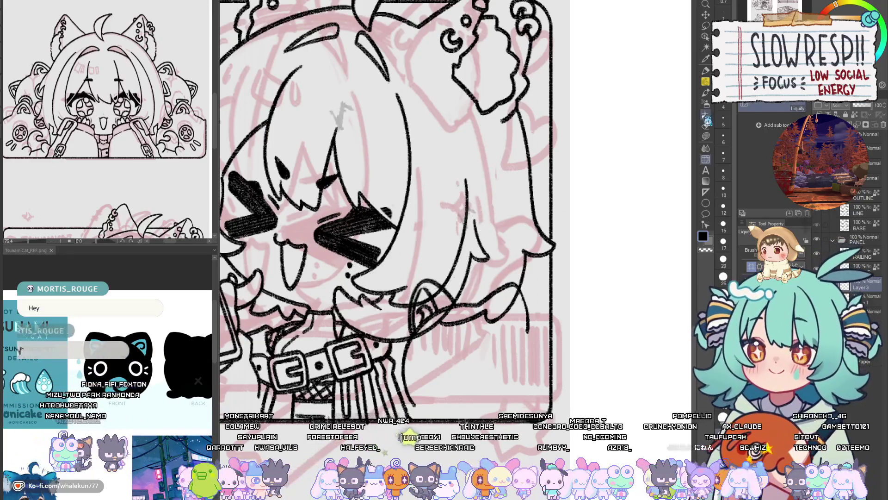
# - Select the 6pencil-soft pencil sub-tool and zoom in on the belt and hair area
pyautogui.click(707, 85)
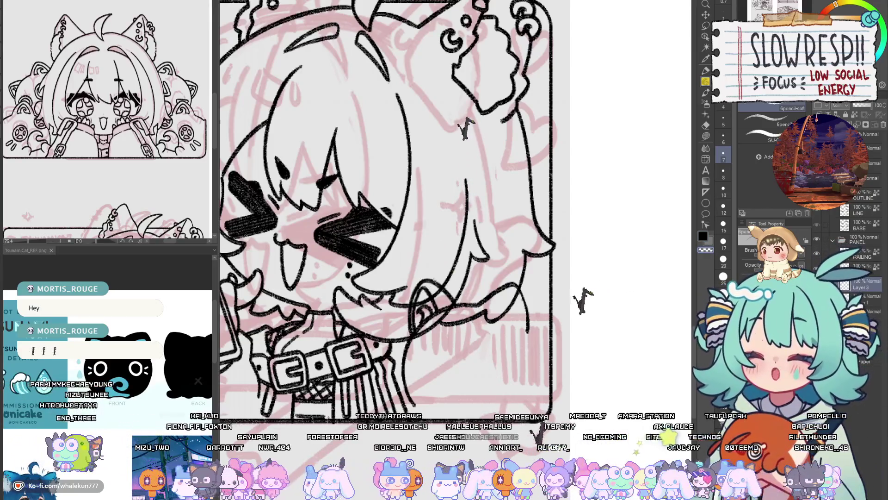
pyautogui.moveTo(453, 271); pyautogui.dragTo(436, 274)
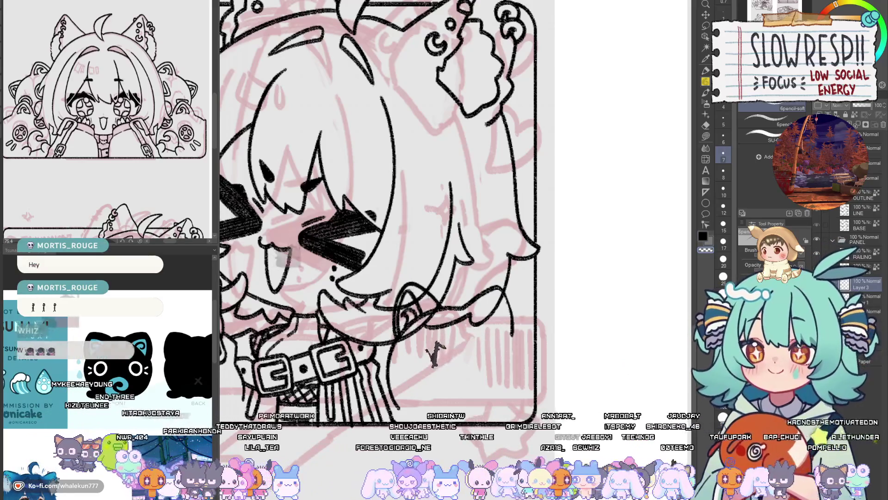
pyautogui.scroll(2, 422, 357)
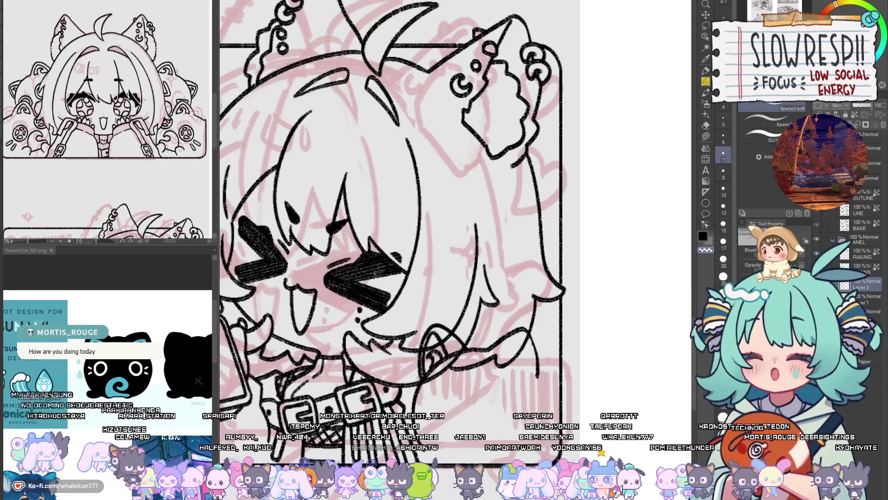
pyautogui.scroll(-2, 533, 340)
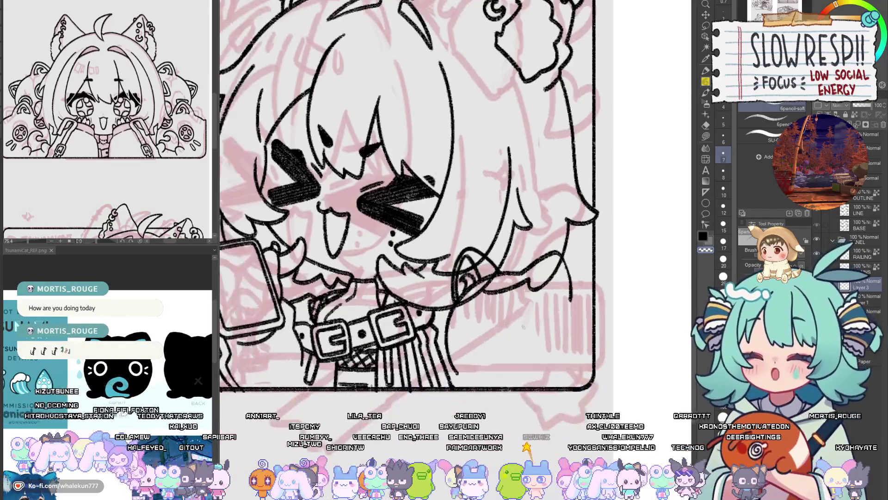
pyautogui.scroll(-2, 533, 340)
pyautogui.scroll(1, 532, 340)
pyautogui.scroll(2, 532, 340)
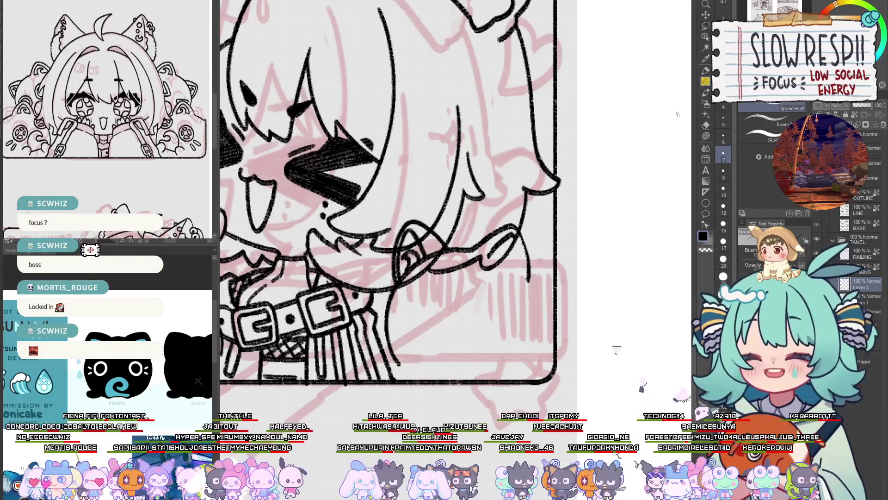
pyautogui.moveTo(489, 324); pyautogui.dragTo(499, 330)
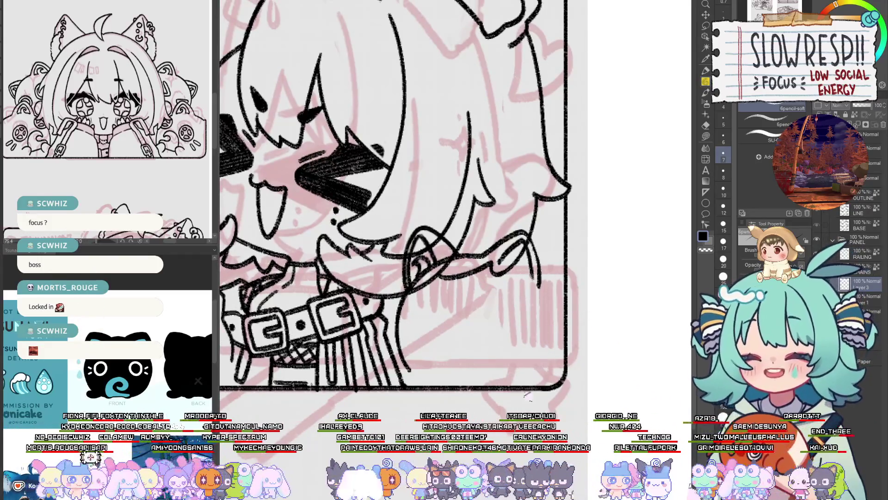
pyautogui.moveTo(506, 261); pyautogui.dragTo(527, 278)
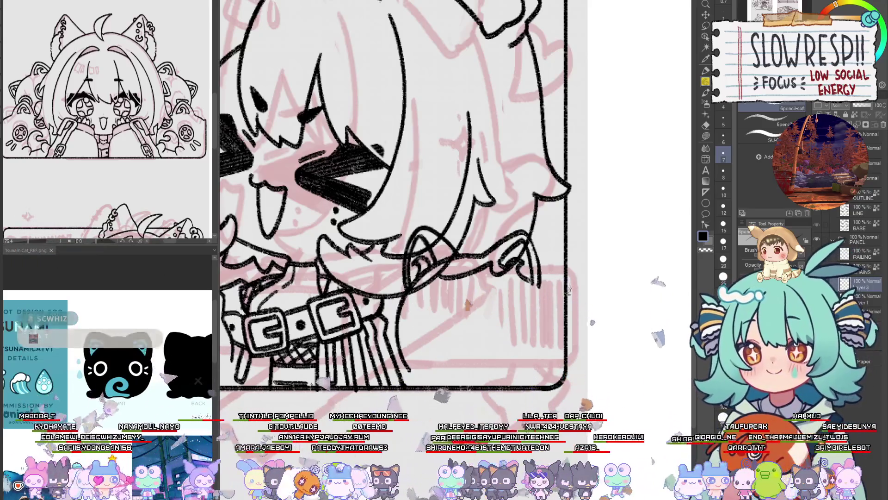
pyautogui.press('h')
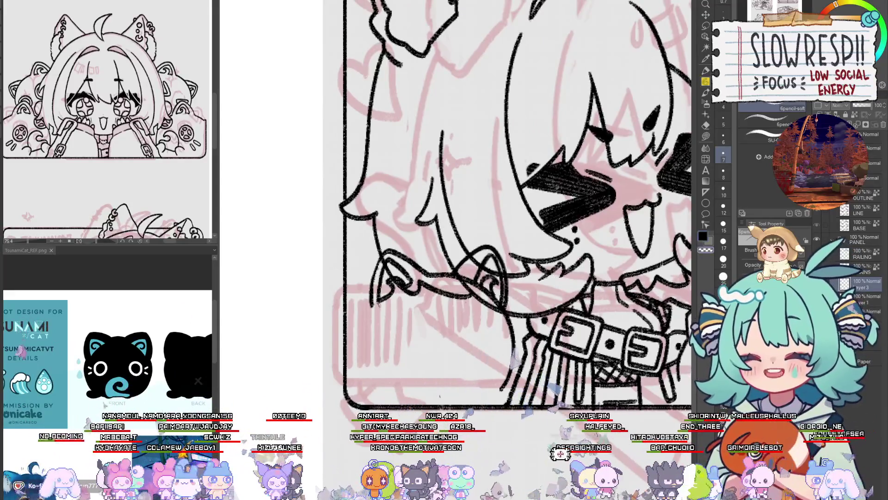
pyautogui.press('h')
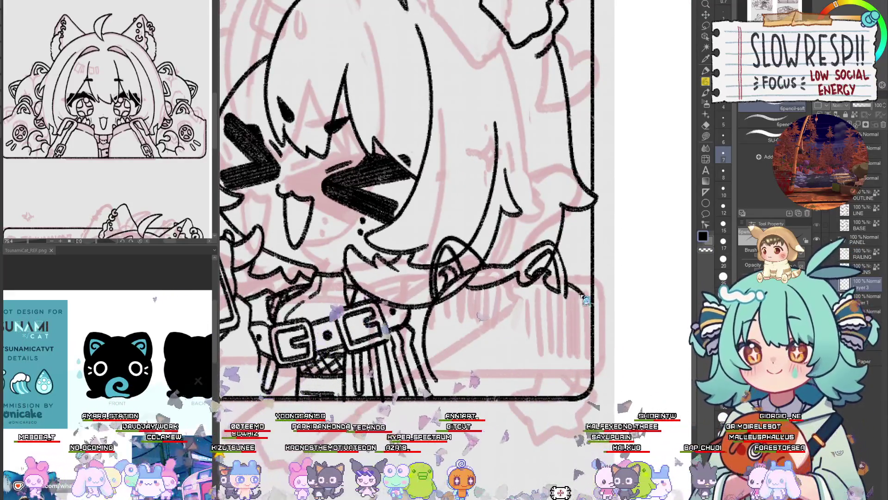
pyautogui.press('h')
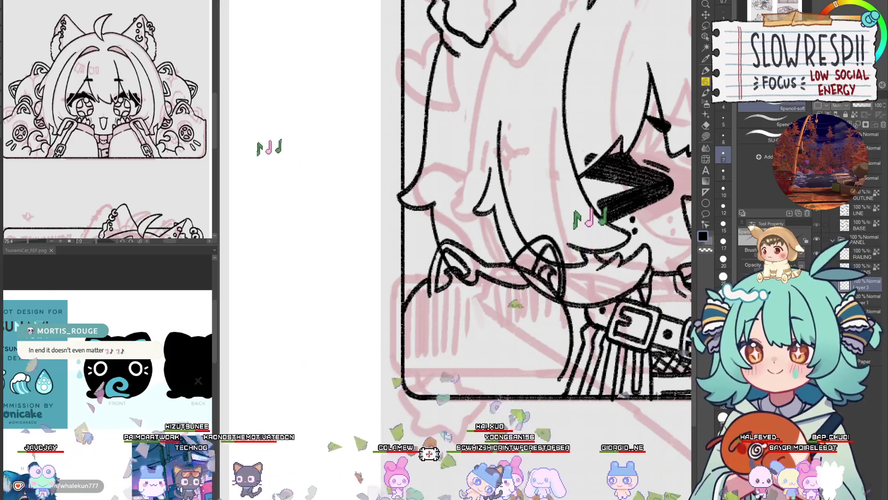
pyautogui.press('h')
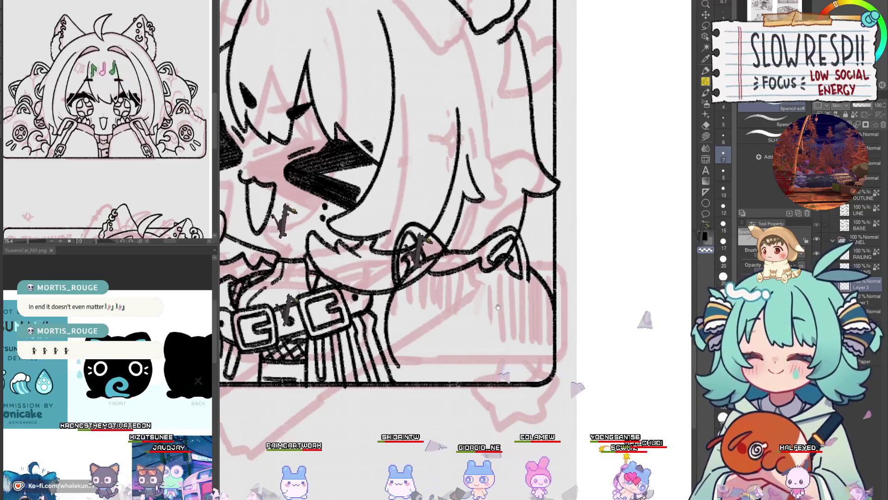
pyautogui.scroll(1, 512, 314)
pyautogui.moveTo(512, 314); pyautogui.dragTo(498, 333)
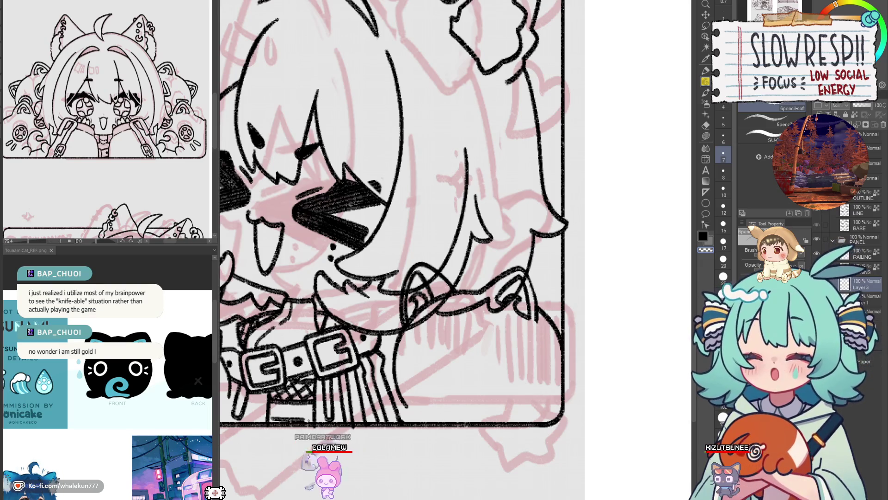
pyautogui.press('h')
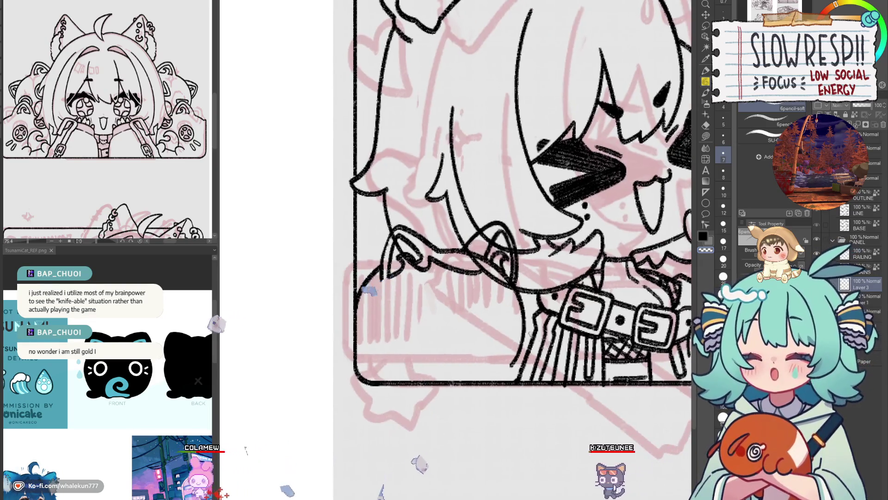
pyautogui.press('h')
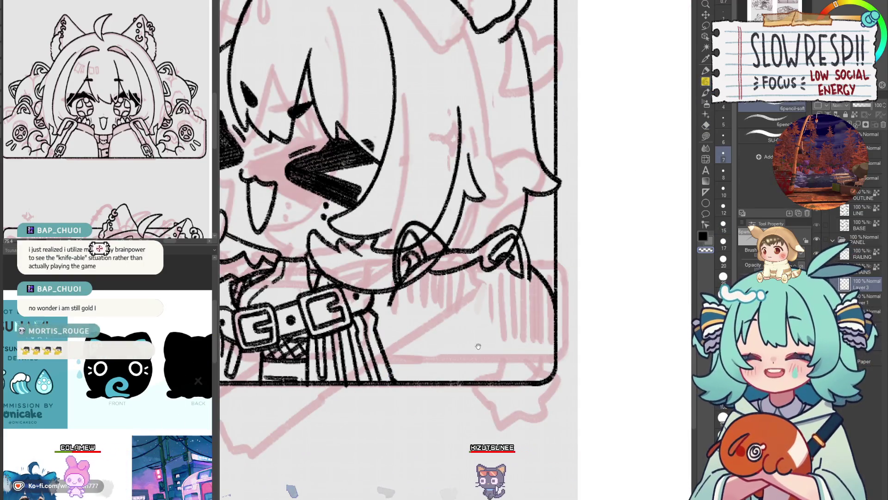
pyautogui.moveTo(478, 346); pyautogui.dragTo(548, 353)
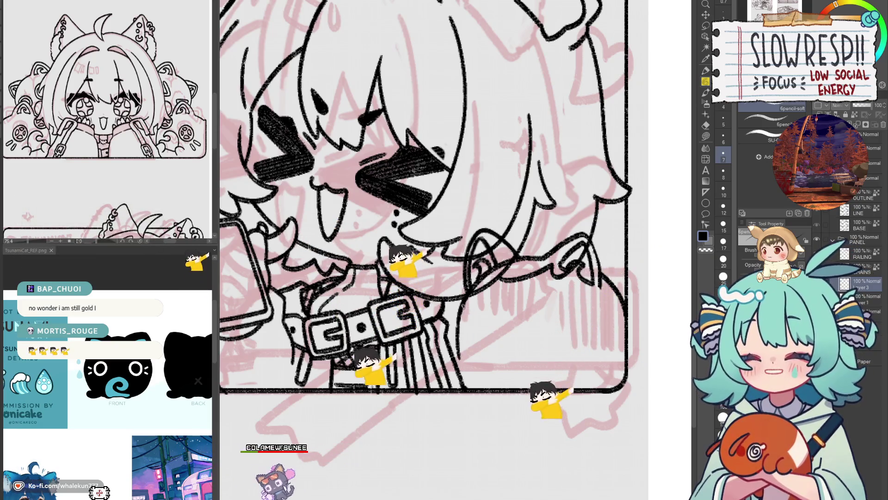
pyautogui.moveTo(462, 305); pyautogui.dragTo(459, 319)
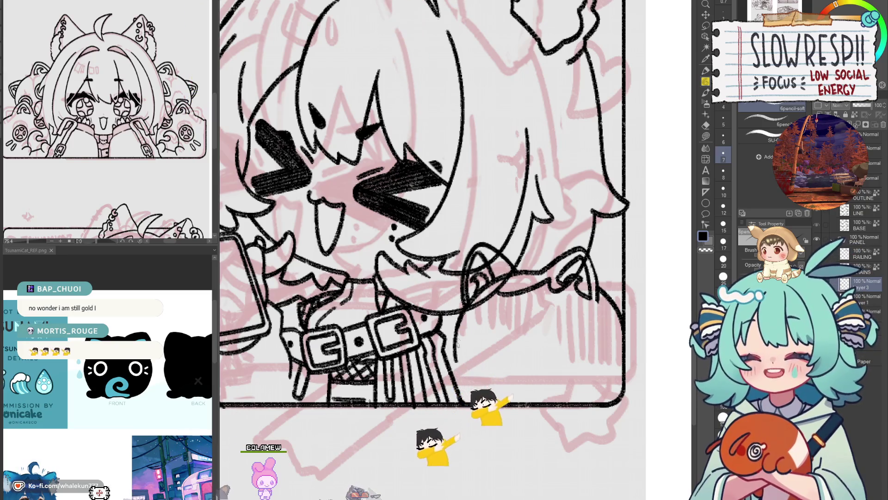
pyautogui.moveTo(479, 317)
pyautogui.mouseDown()
pyautogui.moveTo(467, 336)
pyautogui.moveTo(464, 321)
pyautogui.mouseUp()
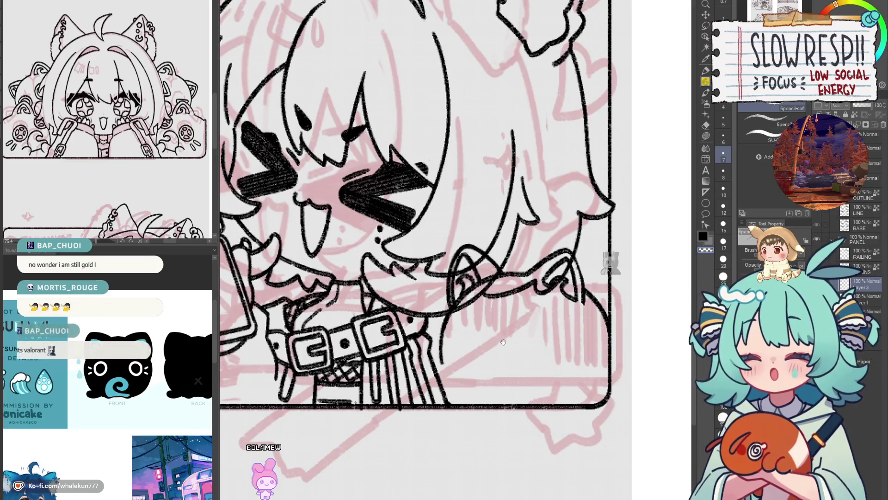
pyautogui.moveTo(503, 342); pyautogui.dragTo(479, 354)
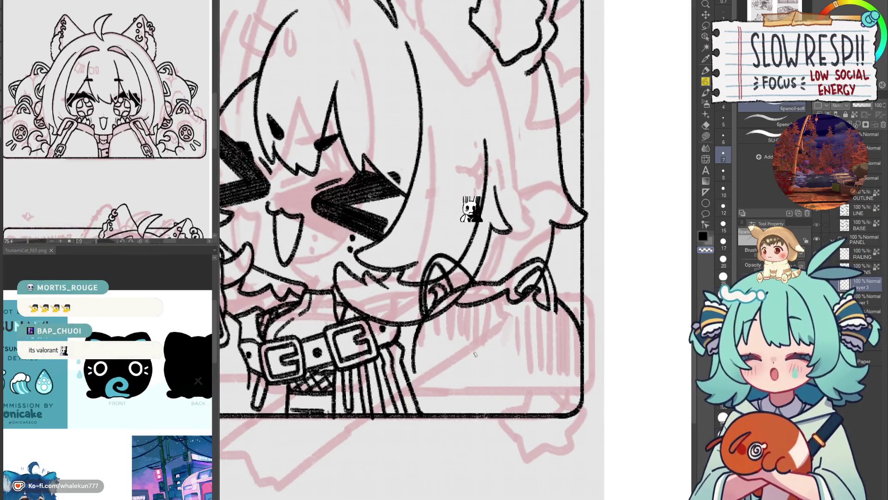
pyautogui.moveTo(452, 333); pyautogui.dragTo(460, 333)
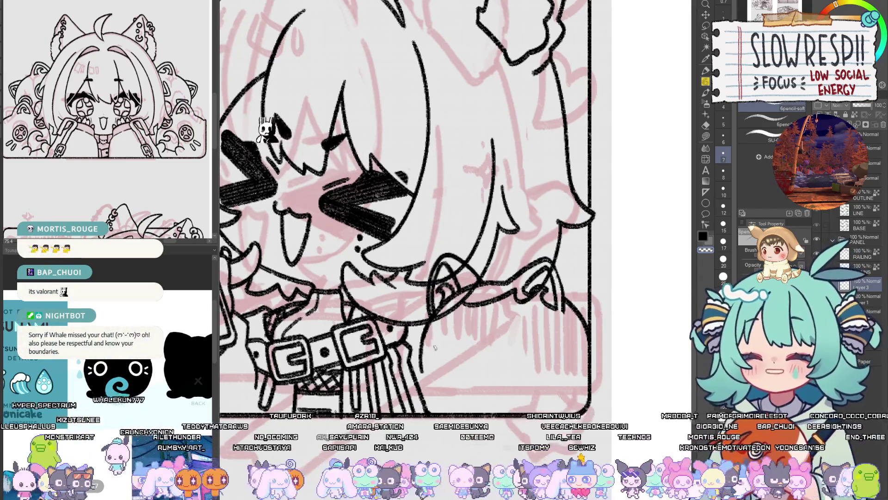
# - Ink curved ring lines on the jacket beside the belt buckle
pyautogui.moveTo(434, 319); pyautogui.dragTo(457, 350)
pyautogui.moveTo(442, 287); pyautogui.dragTo(448, 319)
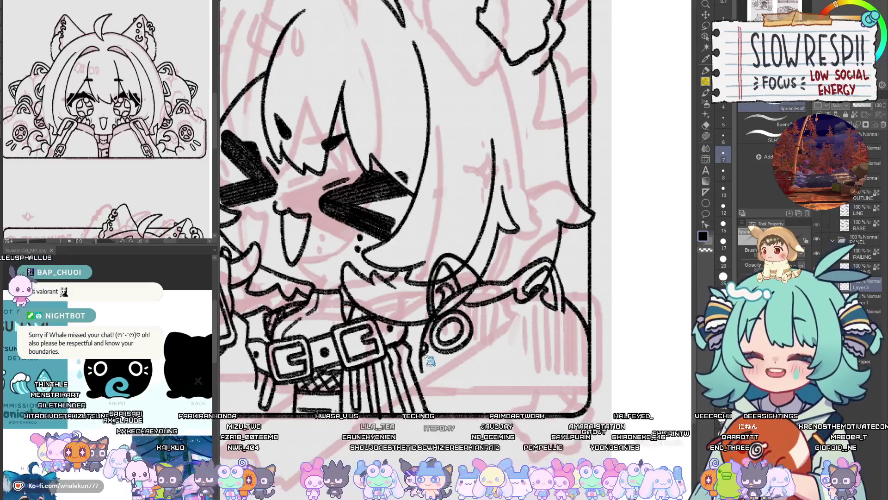
pyautogui.moveTo(424, 350); pyautogui.dragTo(425, 344)
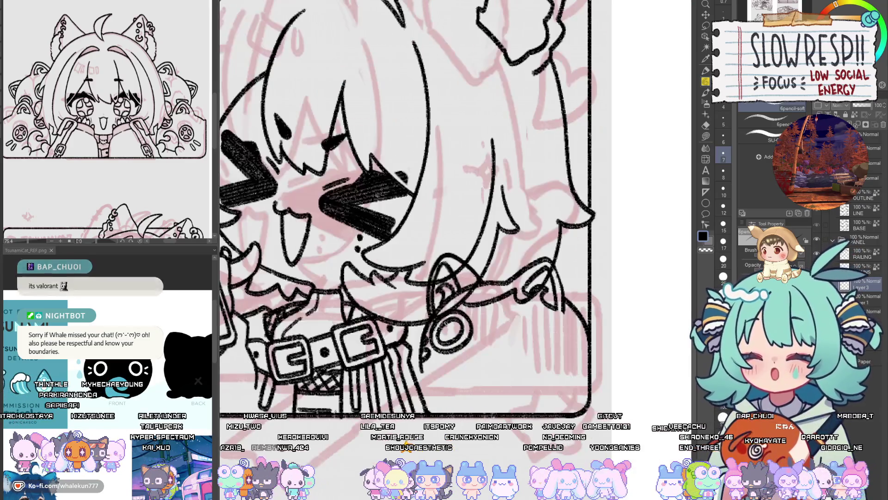
pyautogui.moveTo(526, 340); pyautogui.dragTo(493, 324)
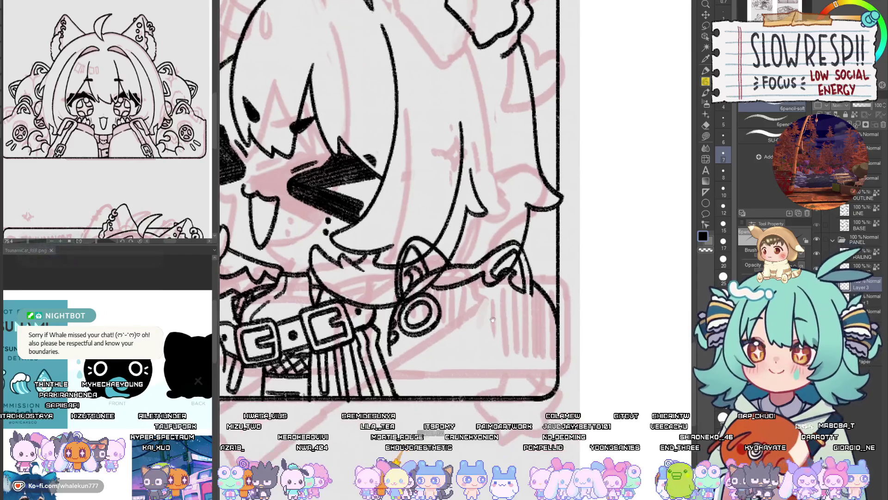
pyautogui.press('h')
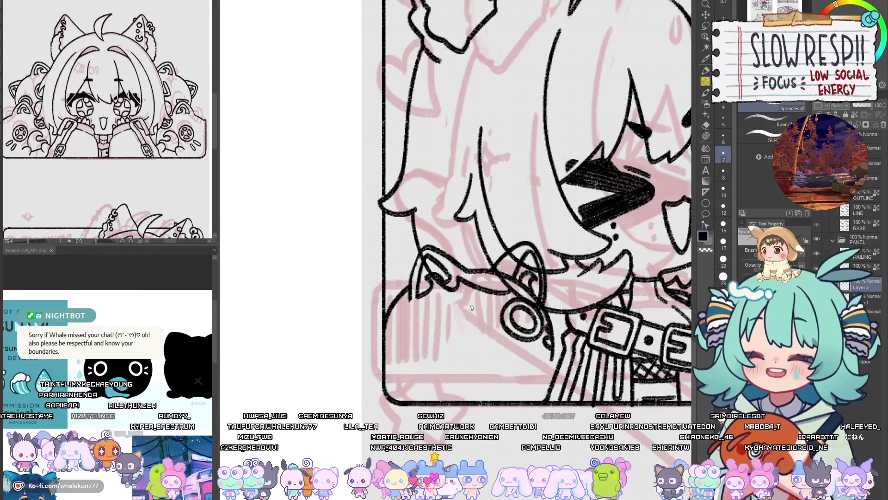
# - Draw an oval with an inner curve on the jacket, then erase the extra oval
pyautogui.moveTo(462, 304)
pyautogui.mouseDown()
pyautogui.moveTo(479, 314)
pyautogui.moveTo(463, 306)
pyautogui.mouseUp()
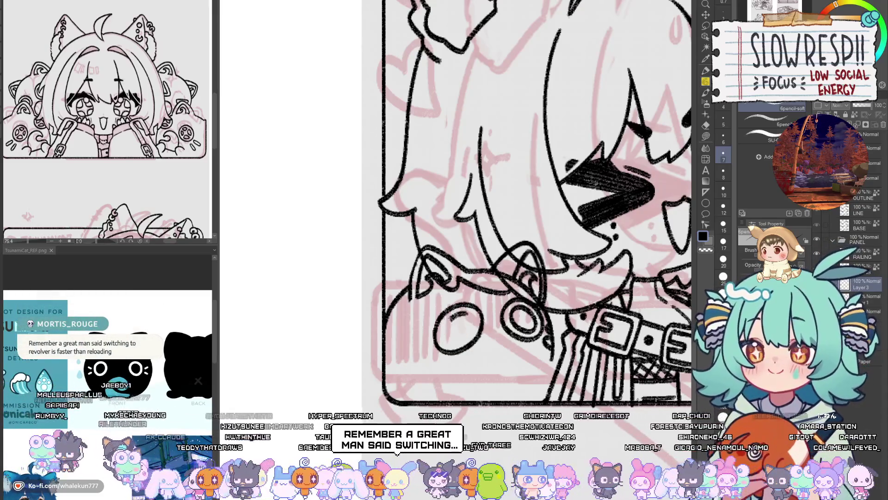
pyautogui.moveTo(466, 313); pyautogui.dragTo(463, 341)
pyautogui.press('h')
pyautogui.press('h')
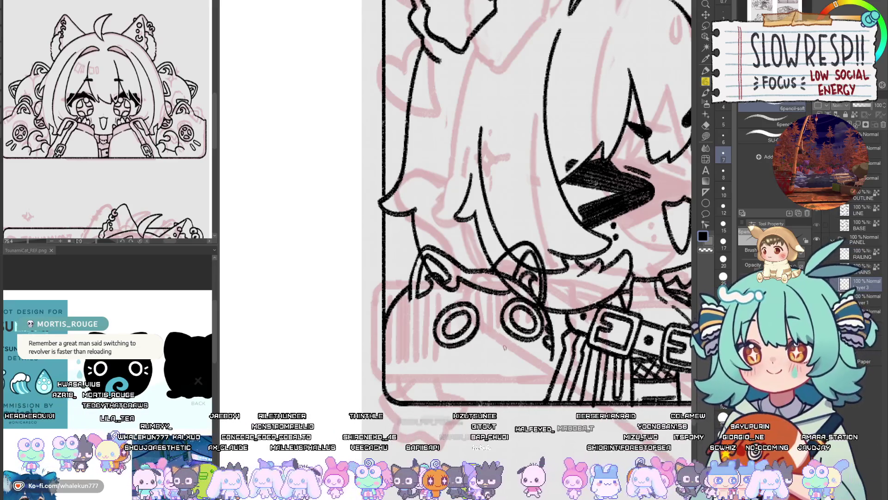
pyautogui.moveTo(505, 347); pyautogui.dragTo(481, 344)
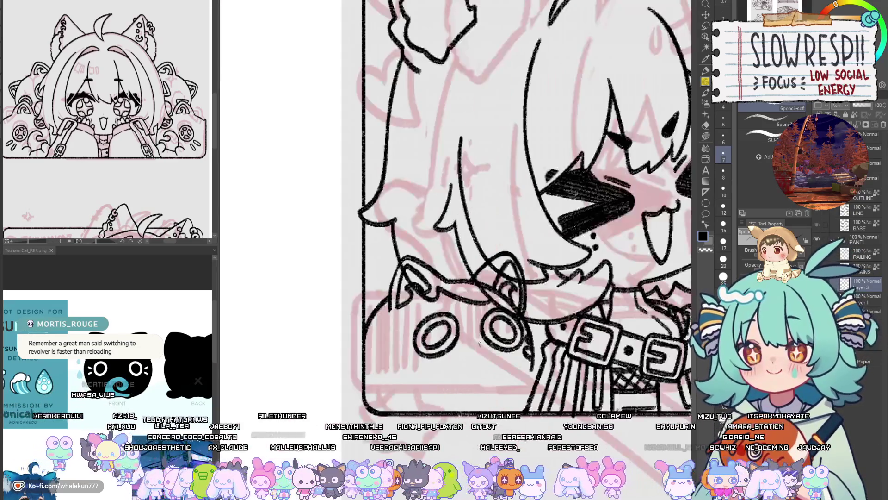
pyautogui.press('e')
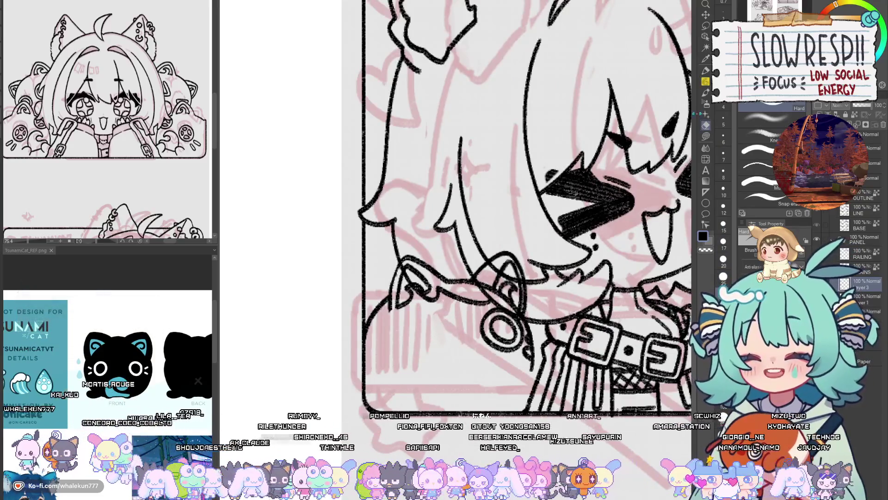
pyautogui.press('p')
pyautogui.moveTo(462, 351); pyautogui.dragTo(479, 349)
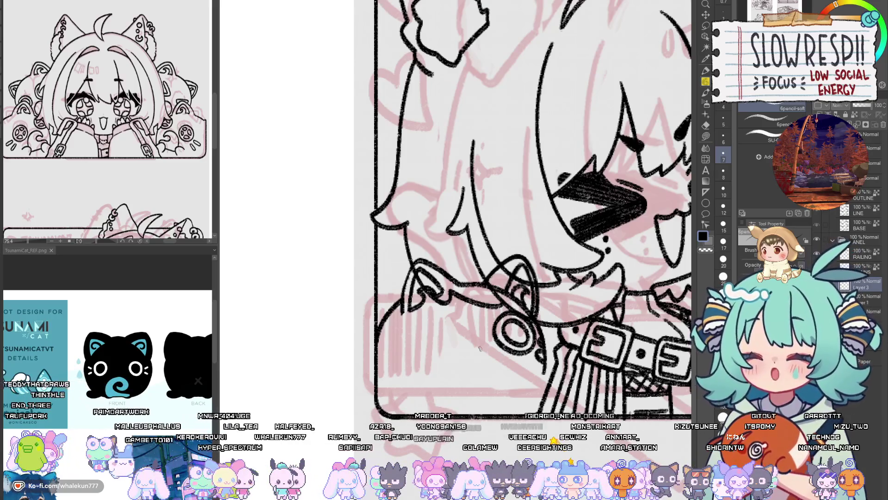
# - Redraw the bag's ring eyes, undoing trial curves and completing the right inner ring
pyautogui.moveTo(504, 367); pyautogui.dragTo(502, 327)
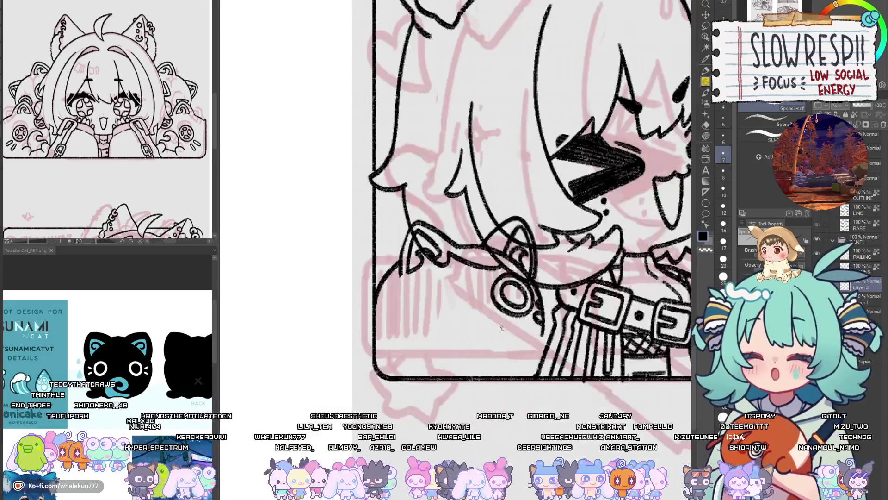
pyautogui.click(460, 300)
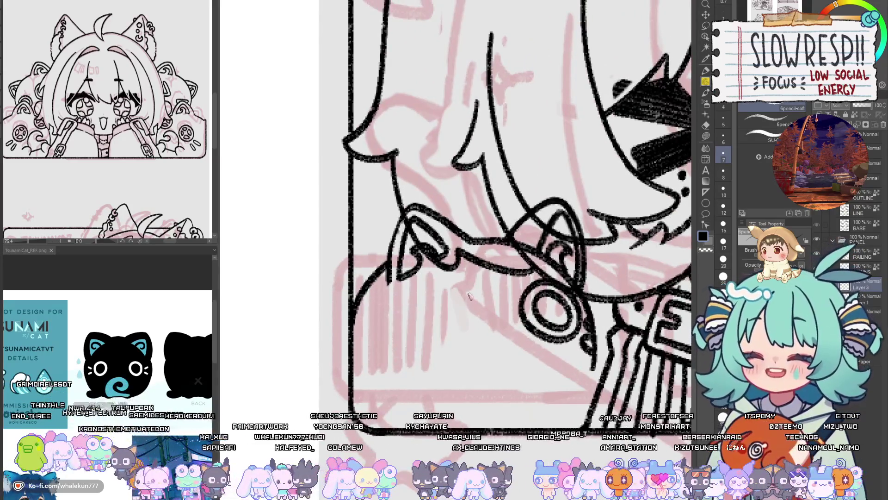
pyautogui.hotkey('ctrl', 'z')
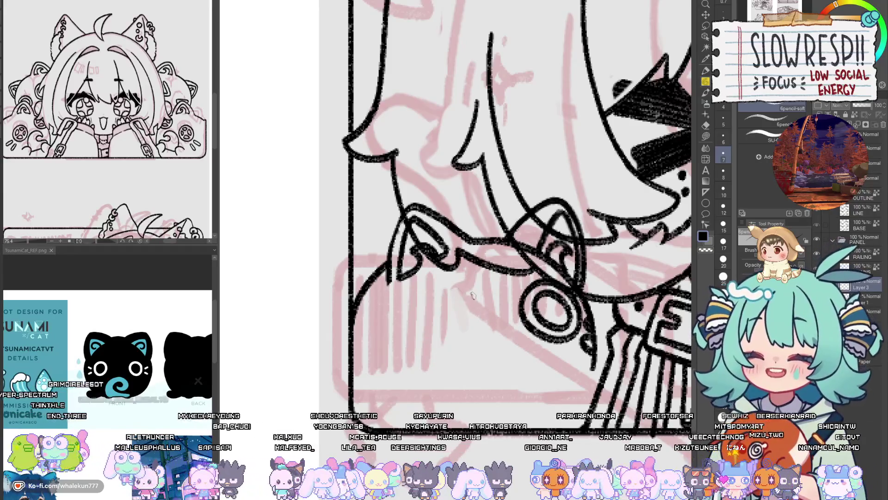
pyautogui.moveTo(465, 290)
pyautogui.mouseDown()
pyautogui.moveTo(495, 315)
pyautogui.moveTo(426, 329)
pyautogui.mouseUp()
pyautogui.hotkey('ctrl', 'z')
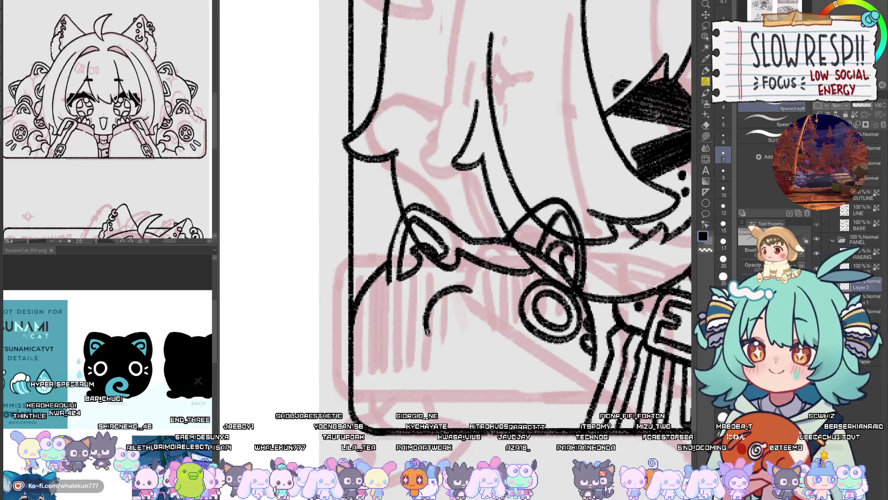
pyautogui.hotkey('ctrl', 'z')
pyautogui.moveTo(476, 290); pyautogui.dragTo(463, 350)
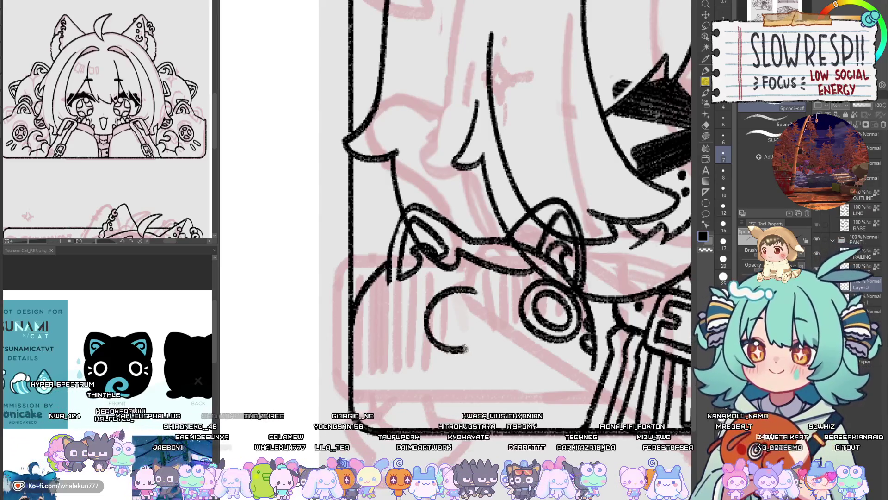
pyautogui.press('h')
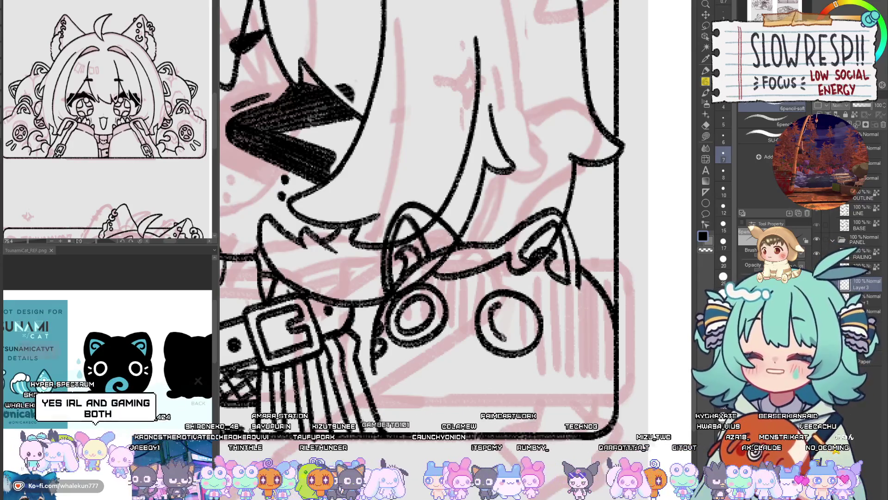
pyautogui.moveTo(507, 339); pyautogui.dragTo(497, 306)
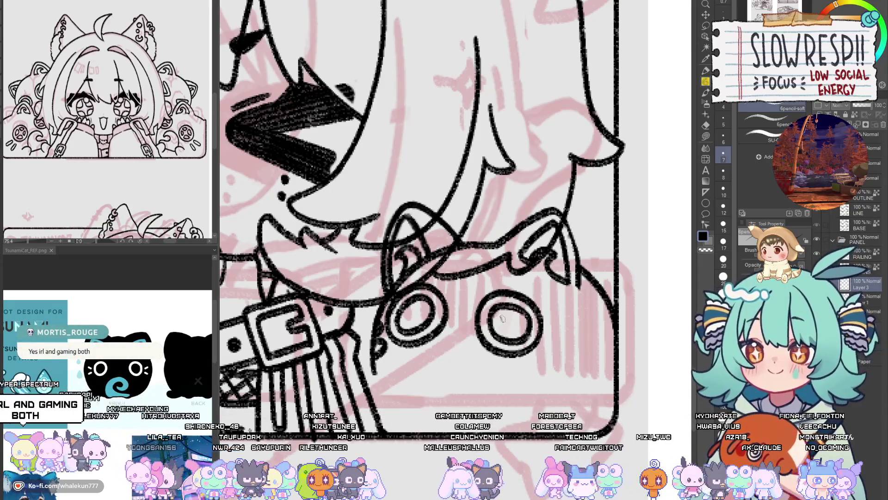
pyautogui.press('h')
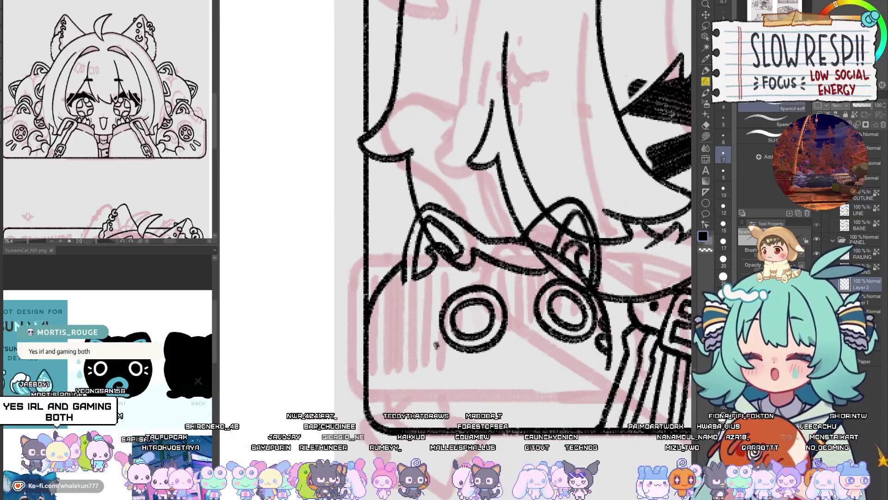
# - Add small curling whisker dashes beside the bag's left ring eye, flipping the view to check
pyautogui.moveTo(436, 345); pyautogui.dragTo(417, 369)
pyautogui.moveTo(434, 326); pyautogui.dragTo(415, 341)
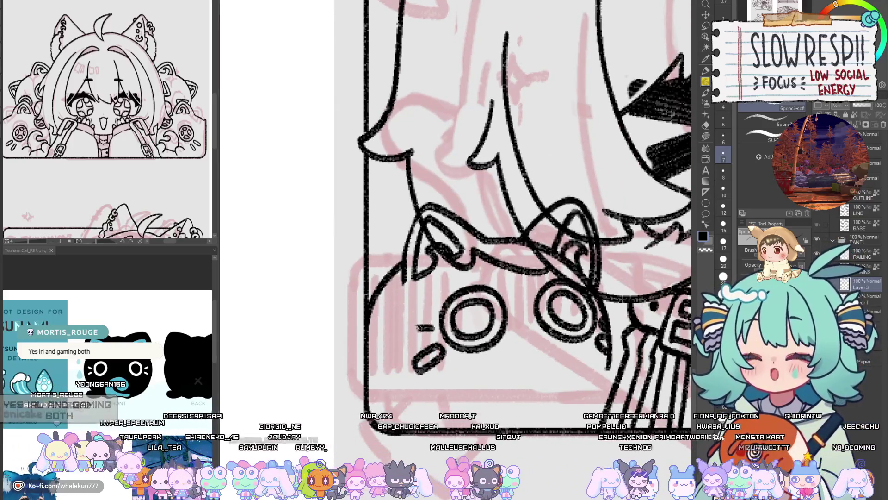
pyautogui.press('h')
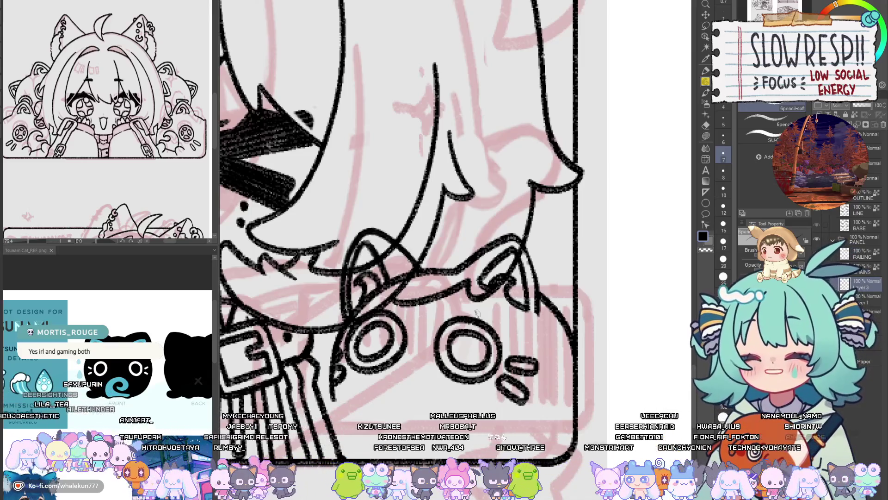
pyautogui.press('h')
pyautogui.scroll(1, 508, 365)
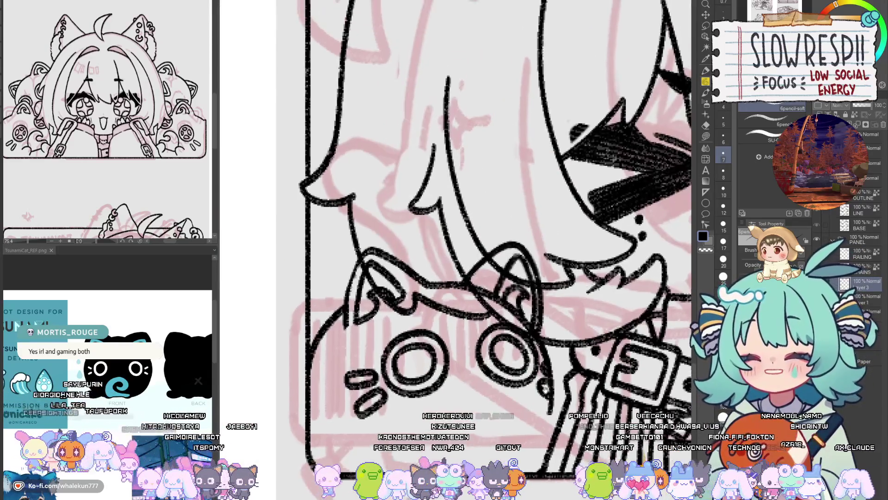
pyautogui.press('h')
pyautogui.scroll(-2, 555, 372)
pyautogui.press('h')
pyautogui.scroll(2, 555, 371)
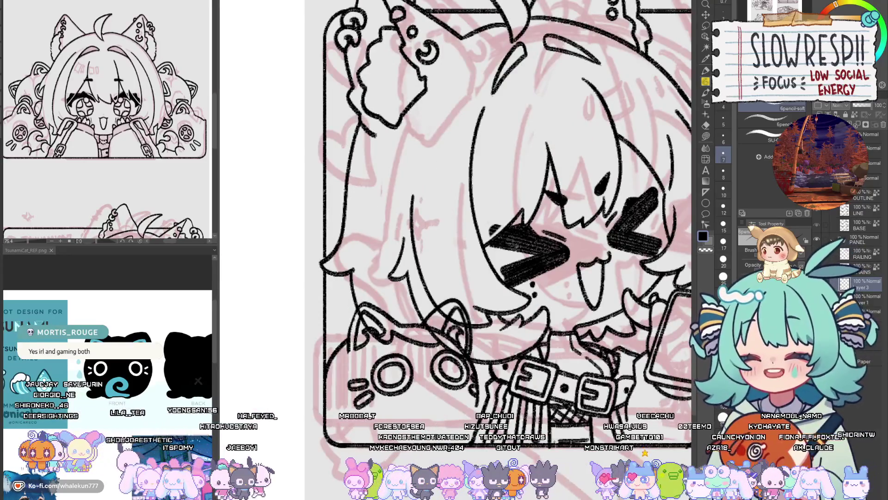
pyautogui.press('h')
pyautogui.press('m')
pyautogui.press('h')
pyautogui.press('h')
pyautogui.scroll(3, 489, 313)
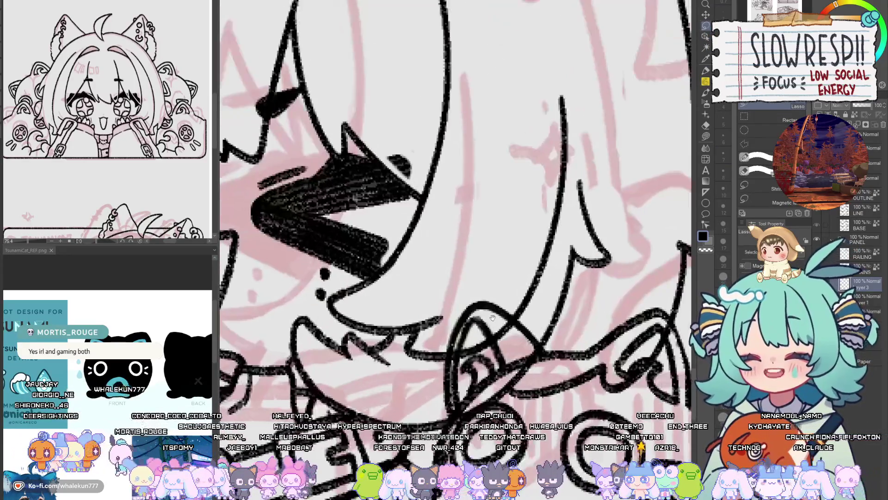
# - Lasso the collar linework above the cat bag, nudge it into place and deselect
pyautogui.moveTo(490, 314); pyautogui.dragTo(452, 276)
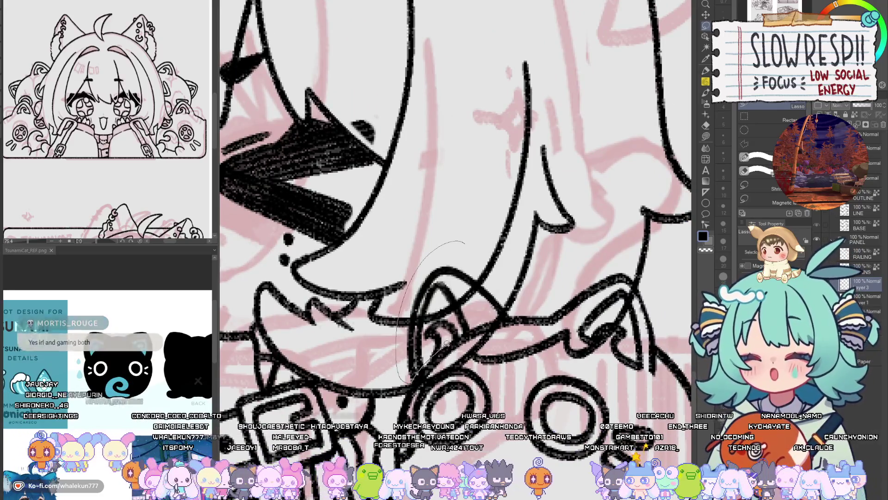
pyautogui.moveTo(413, 381); pyautogui.dragTo(463, 243)
pyautogui.press('h')
pyautogui.press('k')
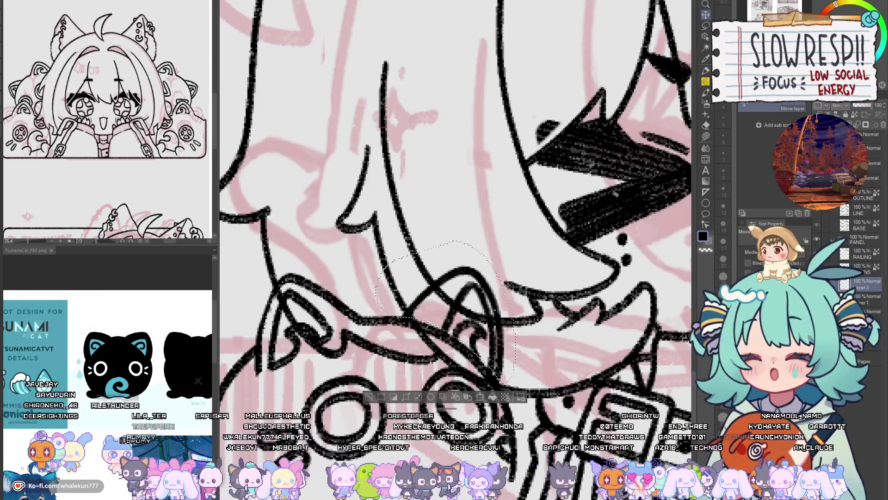
pyautogui.moveTo(456, 319); pyautogui.dragTo(466, 322)
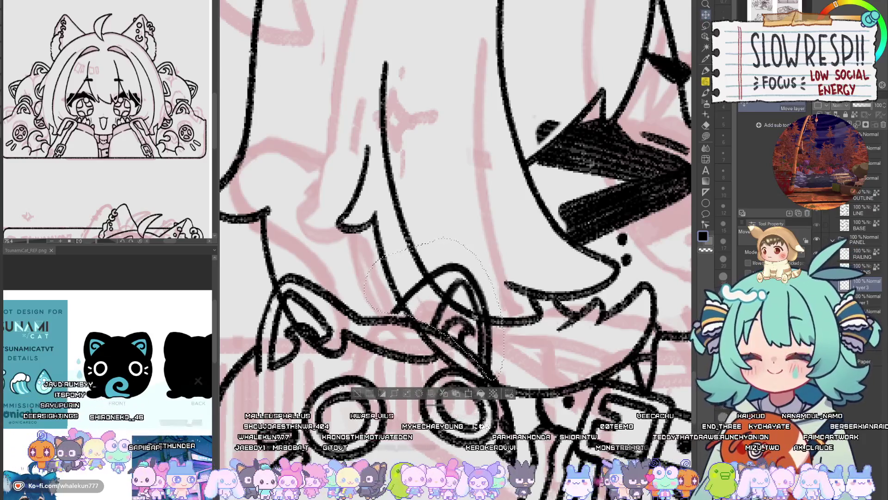
pyautogui.hotkey('ctrl', 'd')
pyautogui.click(706, 82)
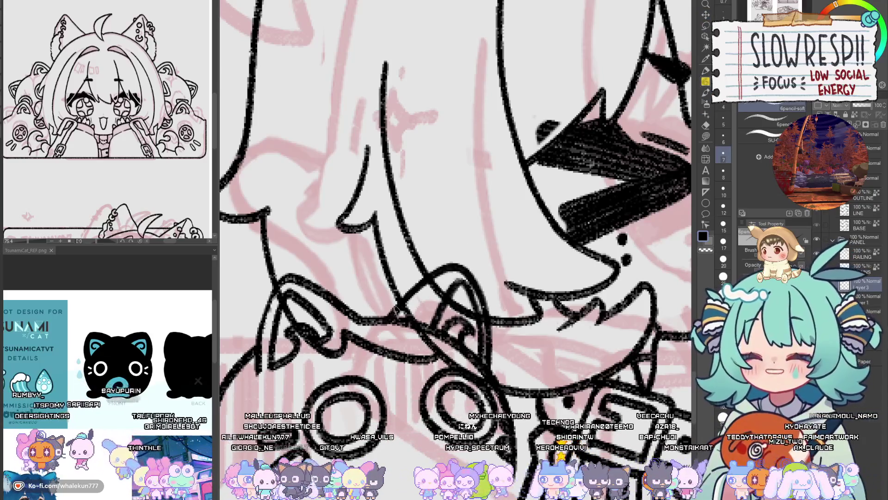
pyautogui.press('h')
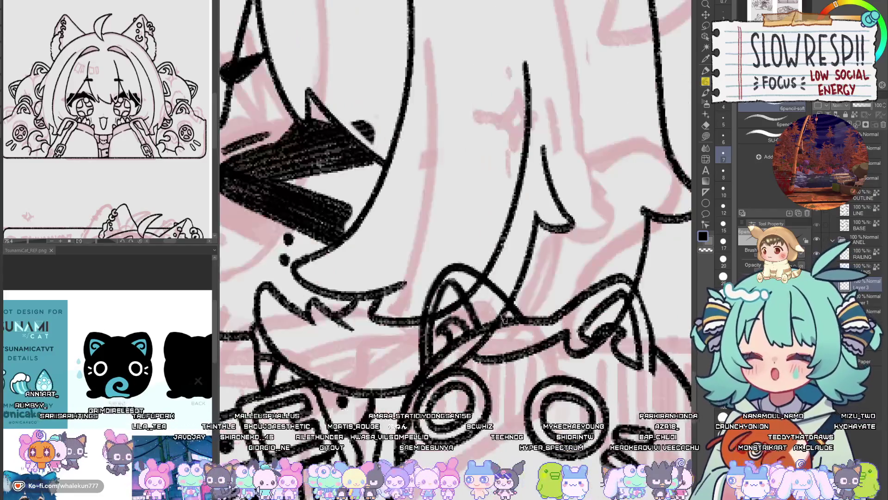
pyautogui.scroll(-3, 450, 289)
pyautogui.scroll(3, 513, 276)
# - Zoom in on the cat bag and try a first mouth stroke under its eyes
pyautogui.press('h')
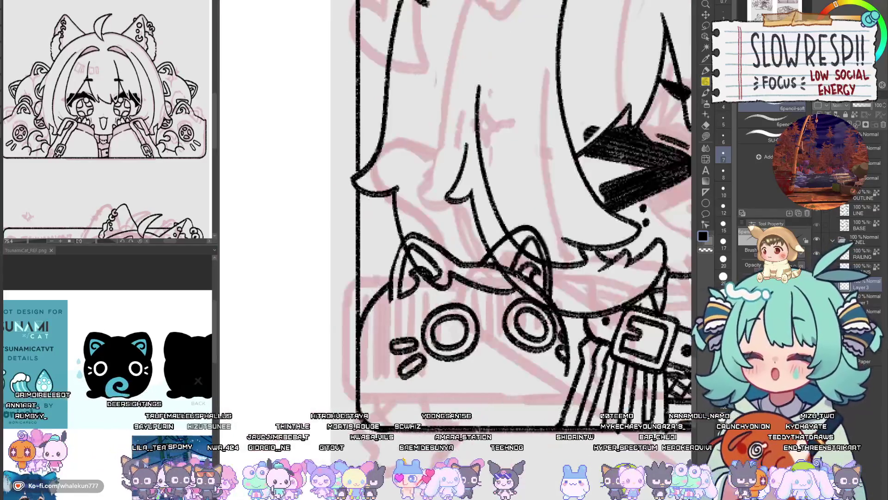
pyautogui.scroll(2, 499, 245)
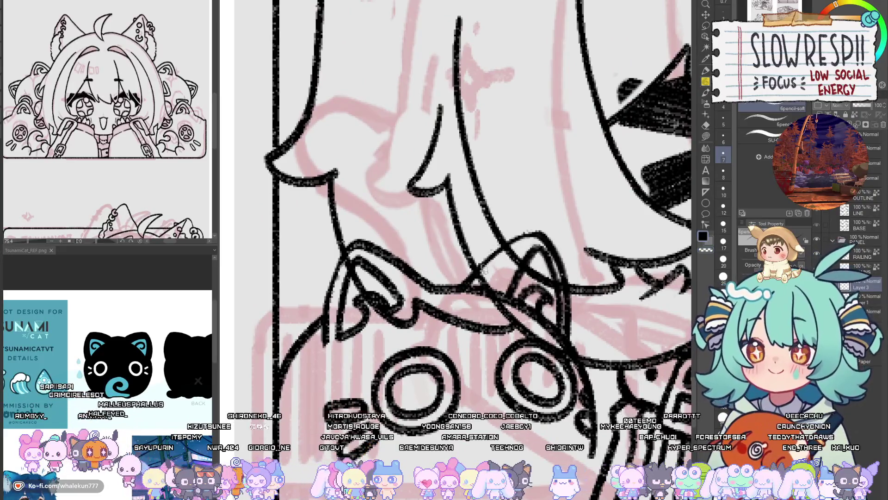
pyautogui.press('h')
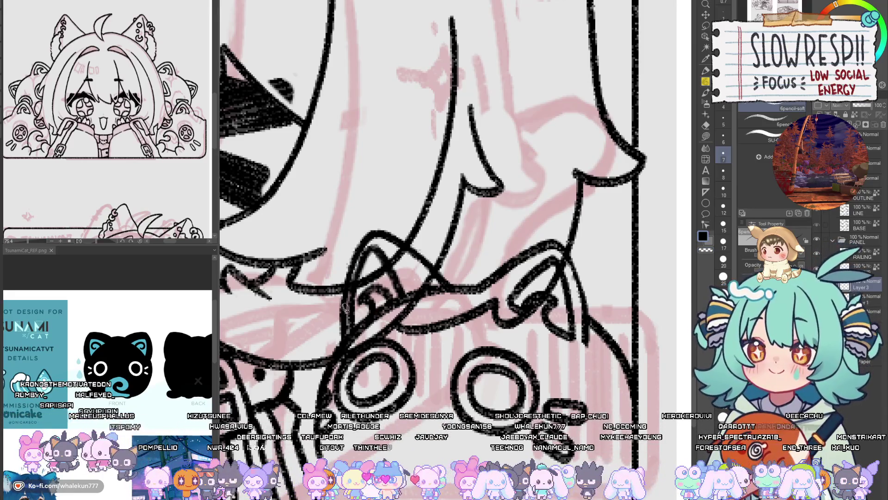
pyautogui.scroll(-5, 415, 292)
pyautogui.scroll(3, 479, 300)
pyautogui.scroll(2, 479, 301)
pyautogui.scroll(2, 479, 300)
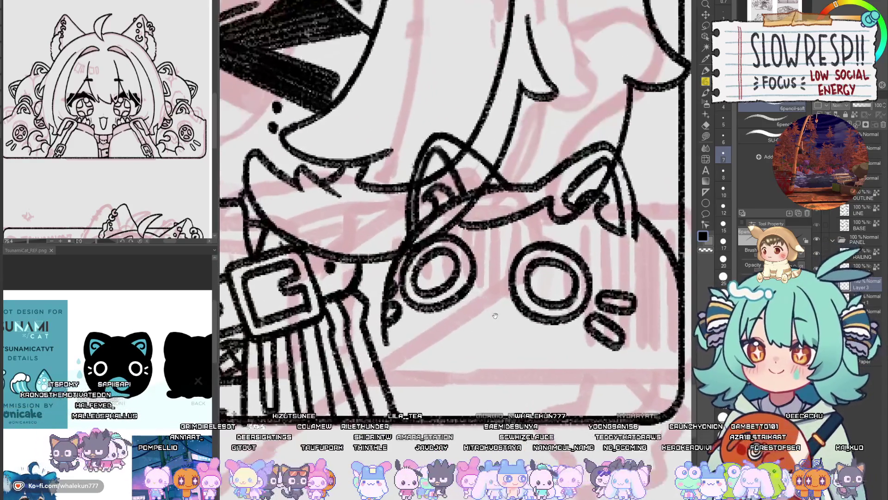
pyautogui.scroll(1, 476, 300)
pyautogui.scroll(1, 474, 299)
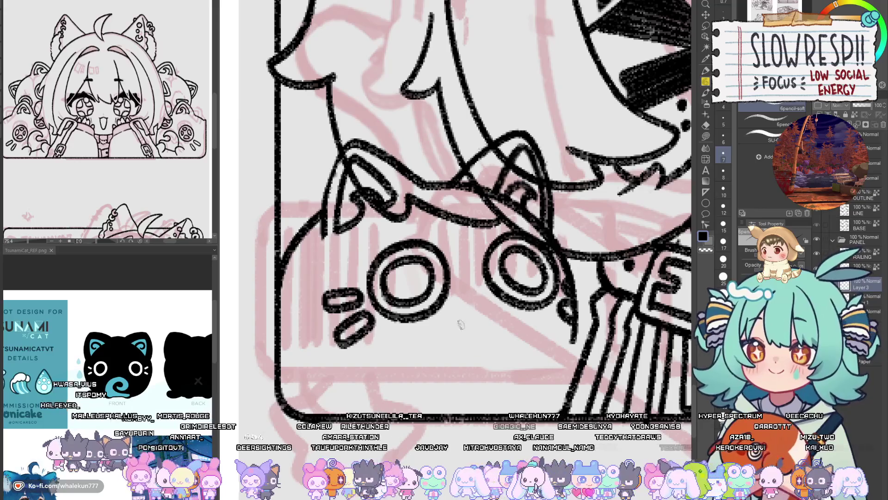
pyautogui.press('h')
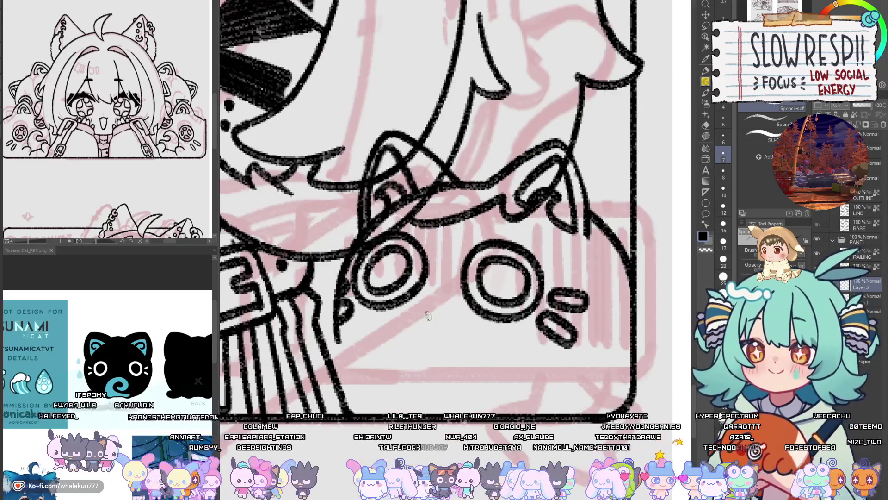
pyautogui.moveTo(396, 349); pyautogui.dragTo(462, 307)
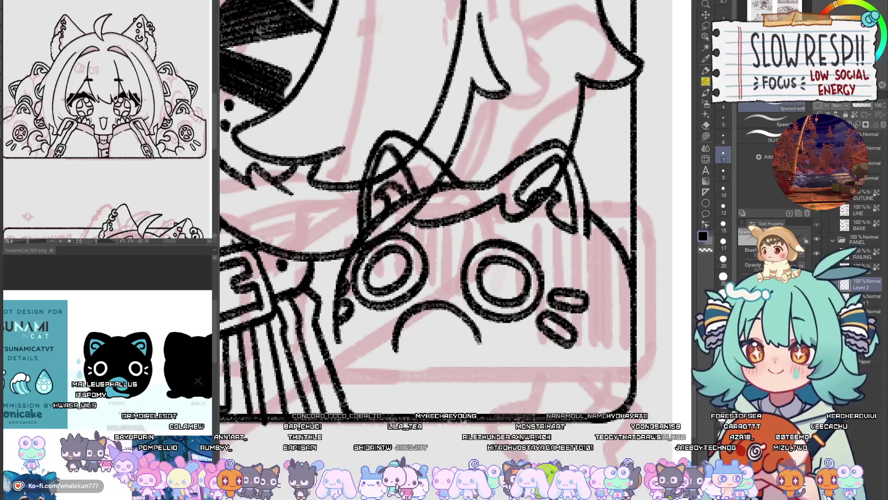
pyautogui.hotkey('ctrl', 'z')
# - Draw a frown-shaped mouth arc under the bag's eyes, redoing it until it fits
pyautogui.moveTo(392, 350); pyautogui.dragTo(465, 365)
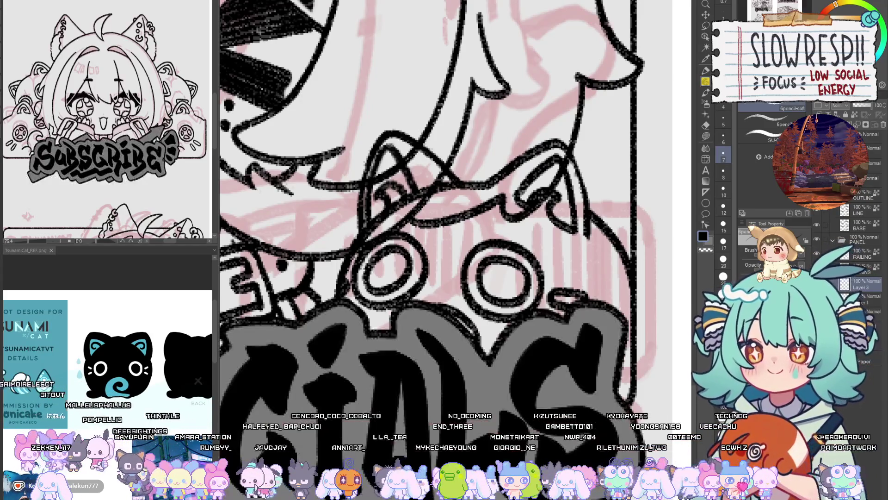
pyautogui.hotkey('ctrl', 'z')
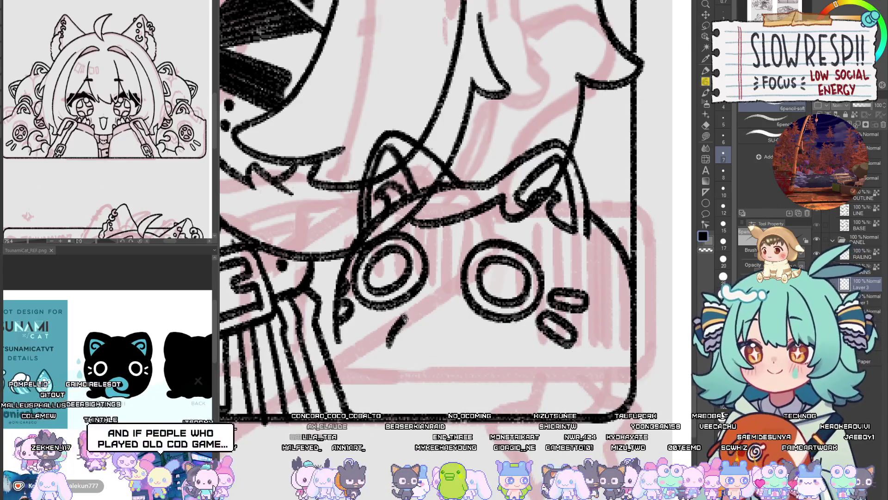
pyautogui.moveTo(400, 319); pyautogui.dragTo(444, 305)
pyautogui.hotkey('ctrl', 'z')
pyautogui.moveTo(386, 347); pyautogui.dragTo(482, 340)
pyautogui.press('h')
pyautogui.press('h')
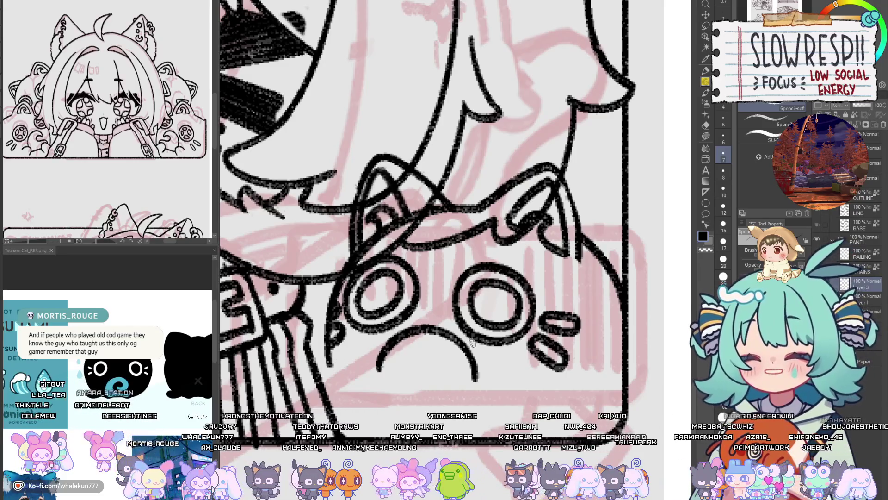
# - Curl the mouth's left end into a spiral, undoing overlong extensions
pyautogui.moveTo(473, 341); pyautogui.dragTo(463, 343)
pyautogui.press('h')
pyautogui.press('h')
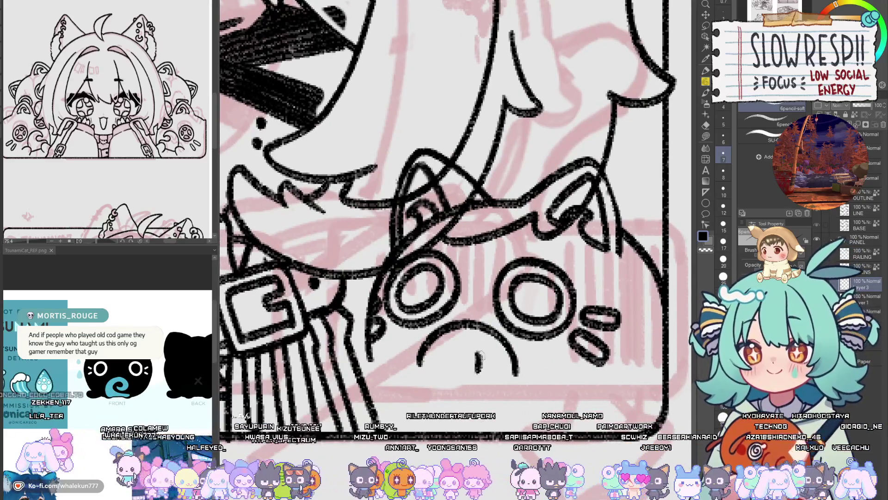
pyautogui.moveTo(517, 370)
pyautogui.mouseDown()
pyautogui.moveTo(507, 391)
pyautogui.moveTo(491, 361)
pyautogui.moveTo(460, 380)
pyautogui.moveTo(458, 369)
pyautogui.mouseUp()
pyautogui.hotkey('ctrl', 'z')
pyautogui.hotkey('ctrl', 'z')
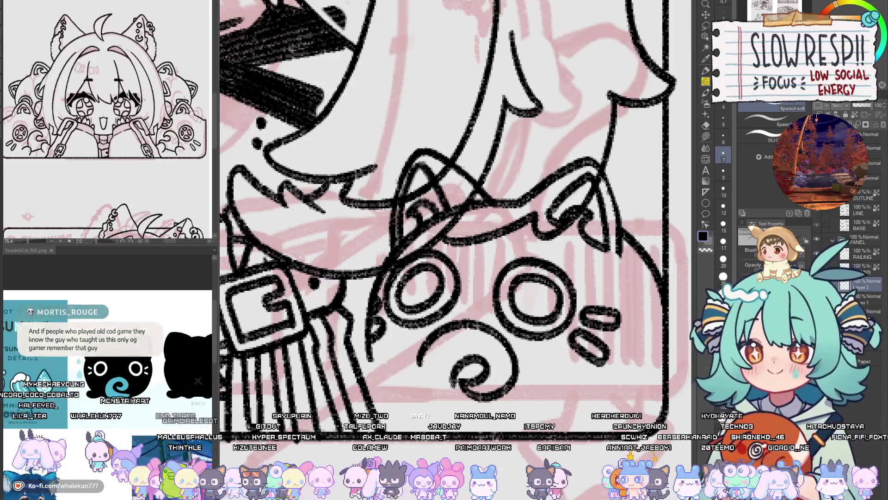
pyautogui.moveTo(421, 344); pyautogui.dragTo(415, 392)
pyautogui.hotkey('ctrl', 'z')
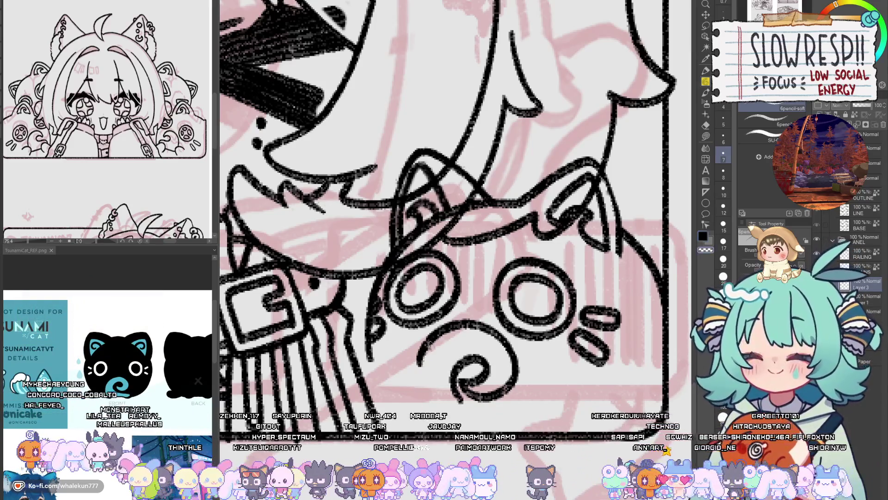
pyautogui.moveTo(437, 333); pyautogui.dragTo(407, 387)
pyautogui.moveTo(444, 346); pyautogui.dragTo(439, 372)
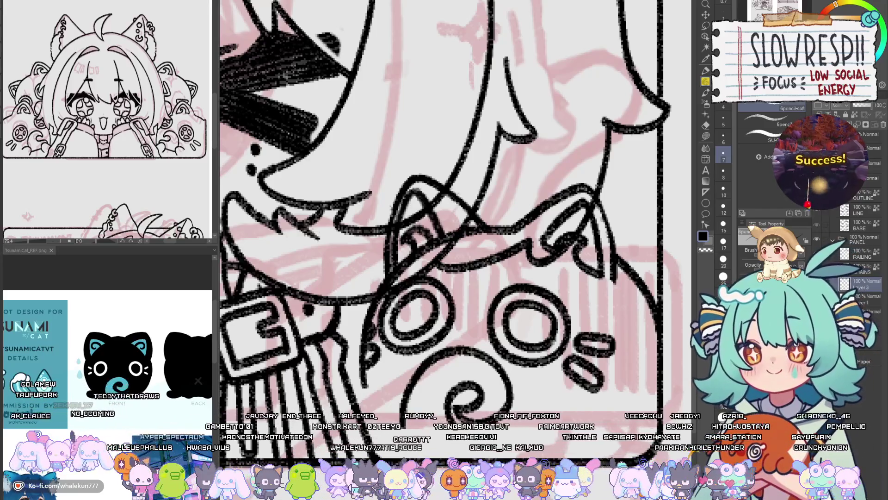
# - Try the curved line beside the bag strap several times, undoing each attempt
pyautogui.moveTo(494, 377); pyautogui.dragTo(520, 328)
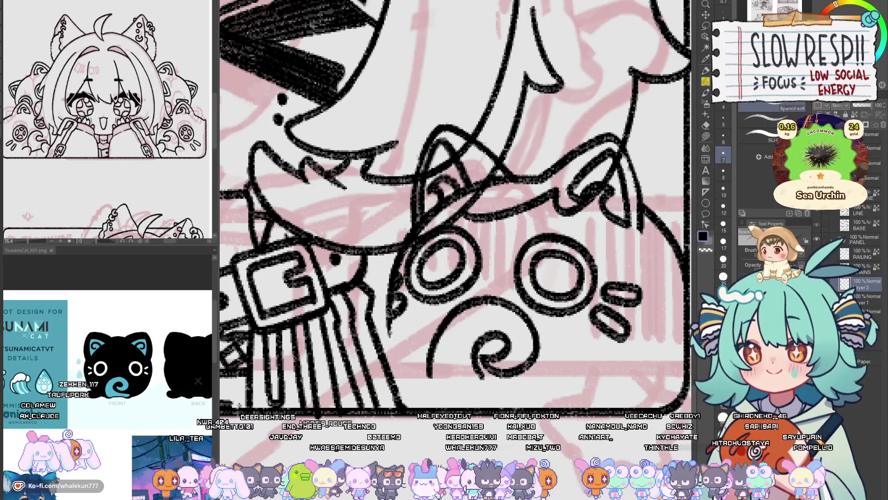
pyautogui.moveTo(388, 312); pyautogui.dragTo(420, 396)
pyautogui.hotkey('ctrl', 'z')
pyautogui.moveTo(391, 334); pyautogui.dragTo(423, 398)
pyautogui.hotkey('ctrl', 'z')
pyautogui.moveTo(392, 334); pyautogui.dragTo(439, 402)
pyautogui.hotkey('ctrl', 'z')
pyautogui.hotkey('ctrl', 'z')
pyautogui.moveTo(386, 322)
pyautogui.mouseDown()
pyautogui.moveTo(414, 385)
pyautogui.moveTo(430, 399)
pyautogui.mouseUp()
pyautogui.hotkey('ctrl', 'z')
pyautogui.moveTo(387, 321); pyautogui.dragTo(444, 404)
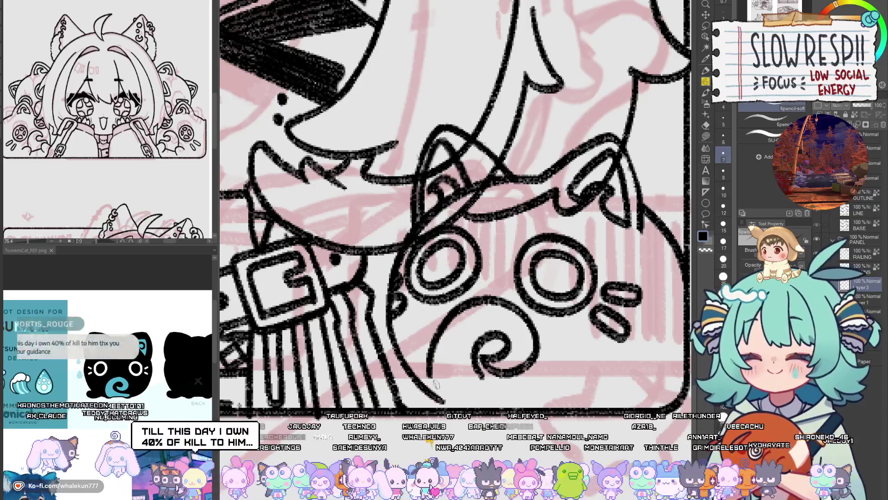
pyautogui.hotkey('ctrl', 'z')
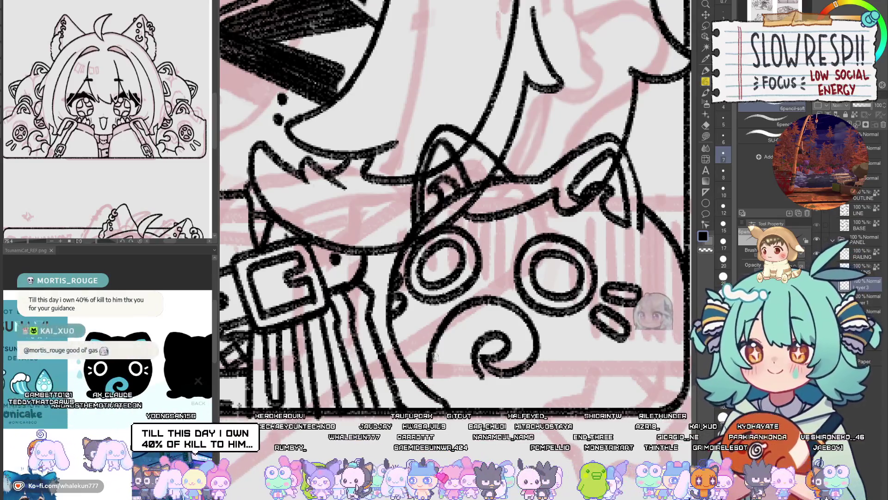
# - Ink the line below the spiral mouth and the bag's bottom edge, then mirror-check it
pyautogui.moveTo(479, 376)
pyautogui.mouseDown()
pyautogui.moveTo(578, 379)
pyautogui.moveTo(580, 397)
pyautogui.mouseUp()
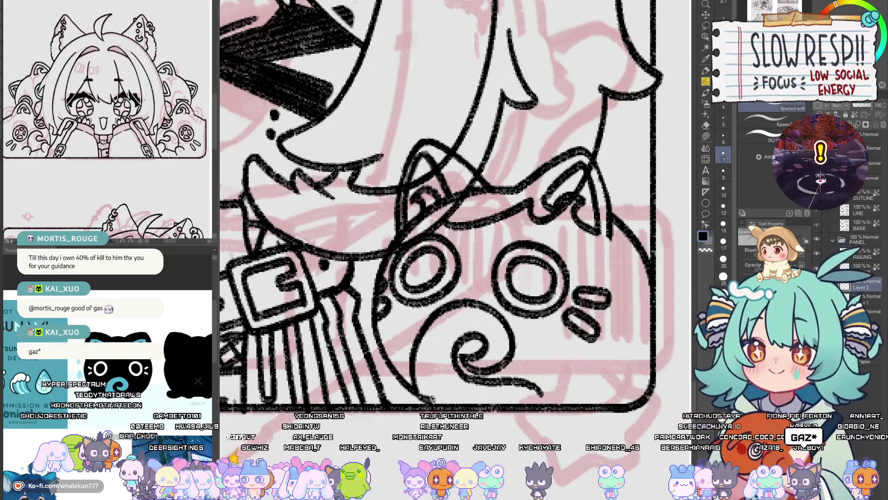
pyautogui.moveTo(429, 399); pyautogui.dragTo(514, 401)
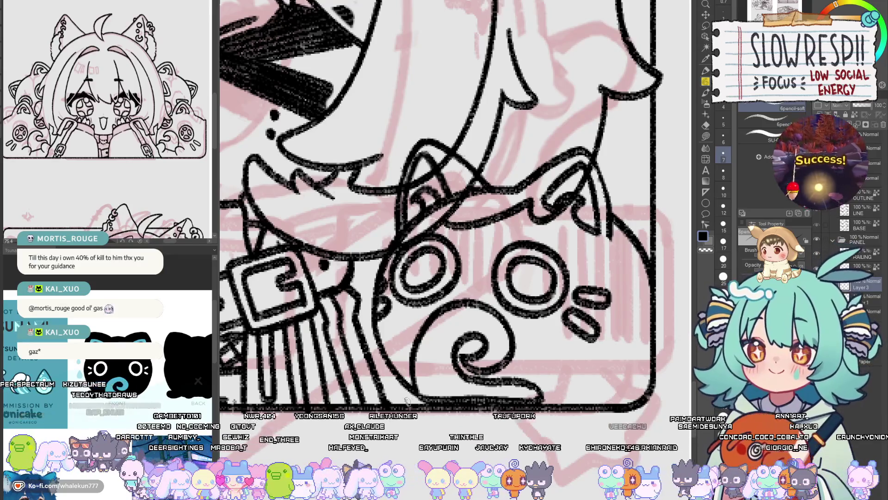
pyautogui.press('h')
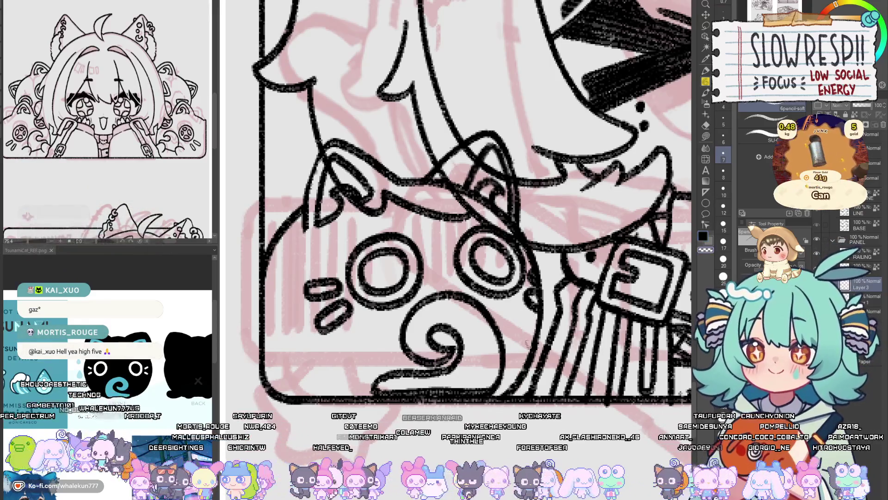
pyautogui.press('h')
pyautogui.scroll(-2, 535, 368)
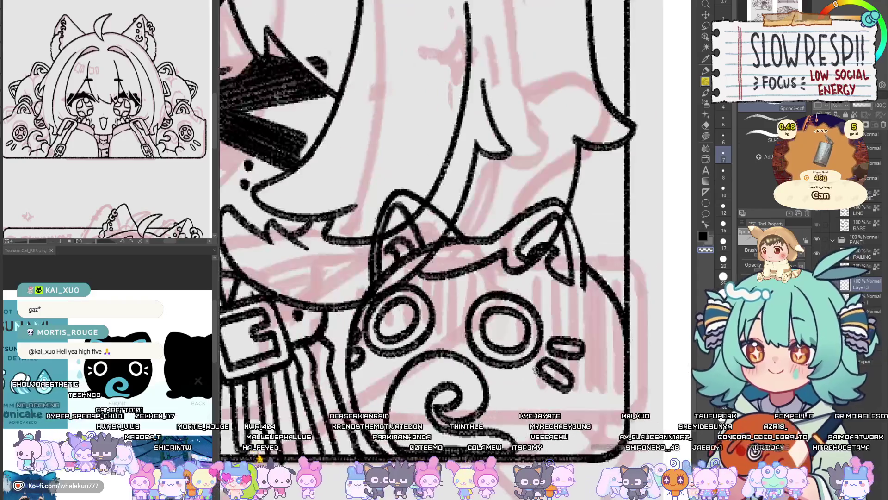
pyautogui.scroll(-1, 518, 372)
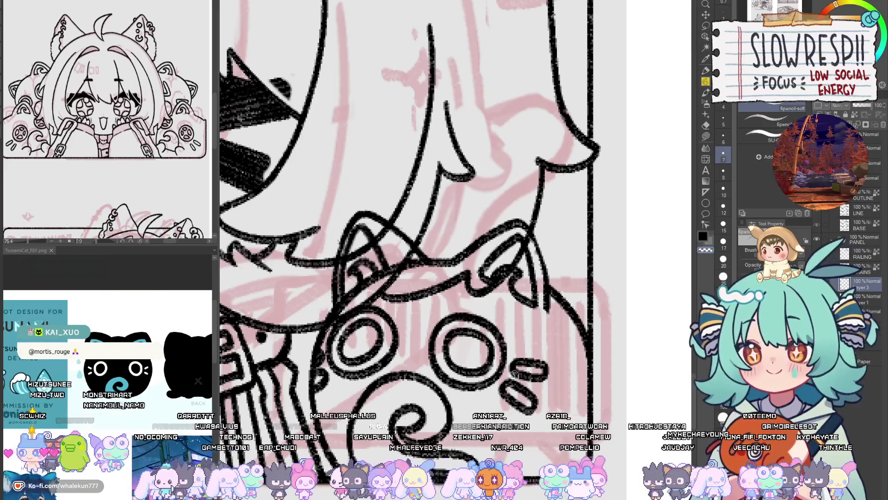
pyautogui.scroll(-1, 479, 381)
pyautogui.scroll(-3, 480, 382)
# - Zoom out and flip the canvas, with and without the pink sketch, to check the lineart
pyautogui.scroll(-2, 480, 382)
pyautogui.press('h')
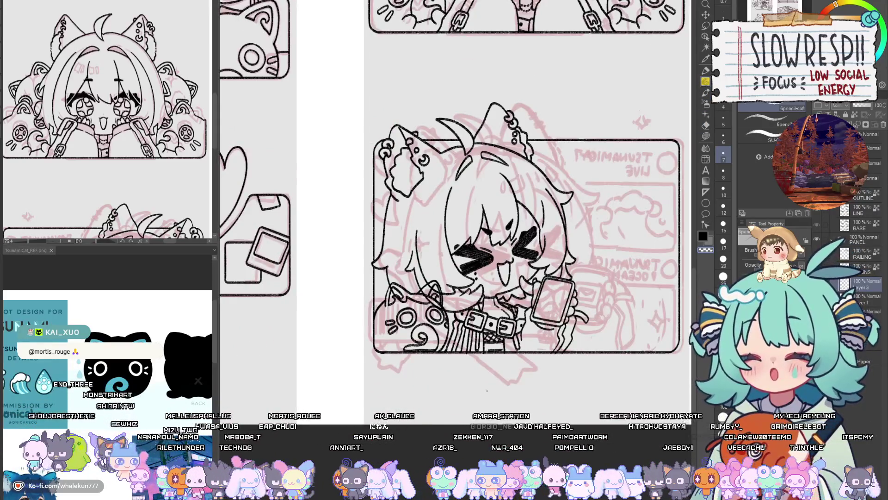
pyautogui.press('h')
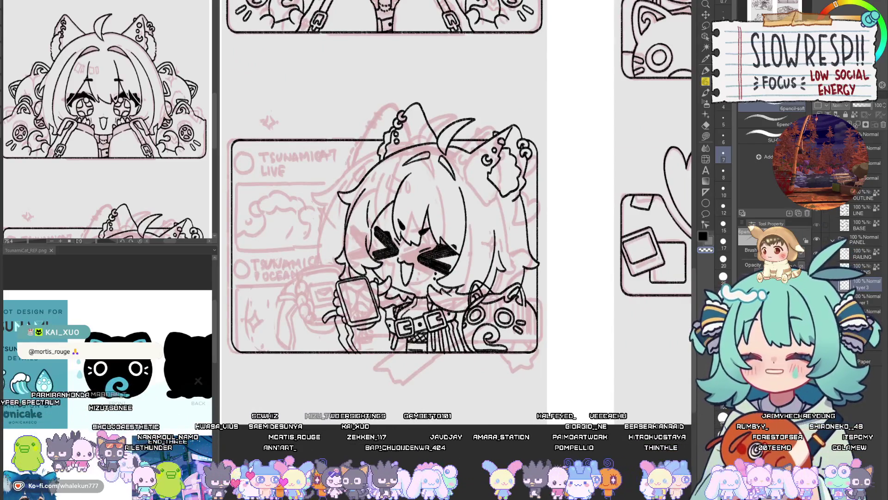
pyautogui.press('v')
pyautogui.press('h')
pyautogui.press('h')
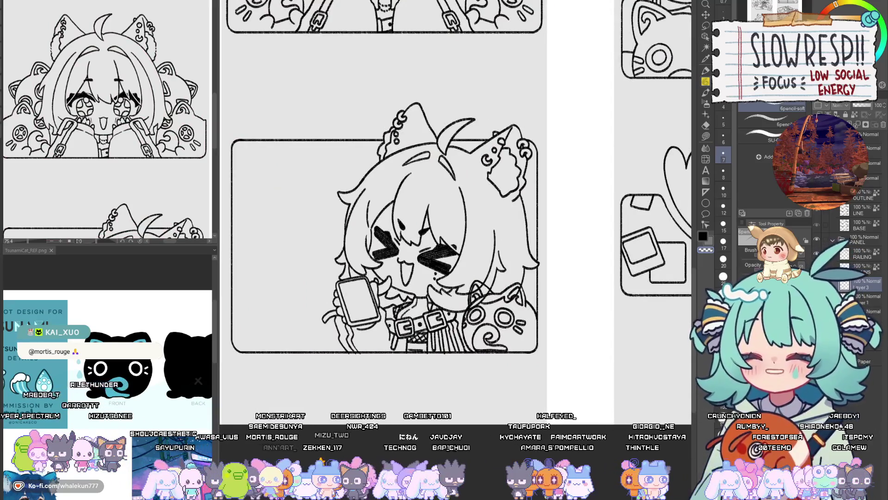
pyautogui.press('v')
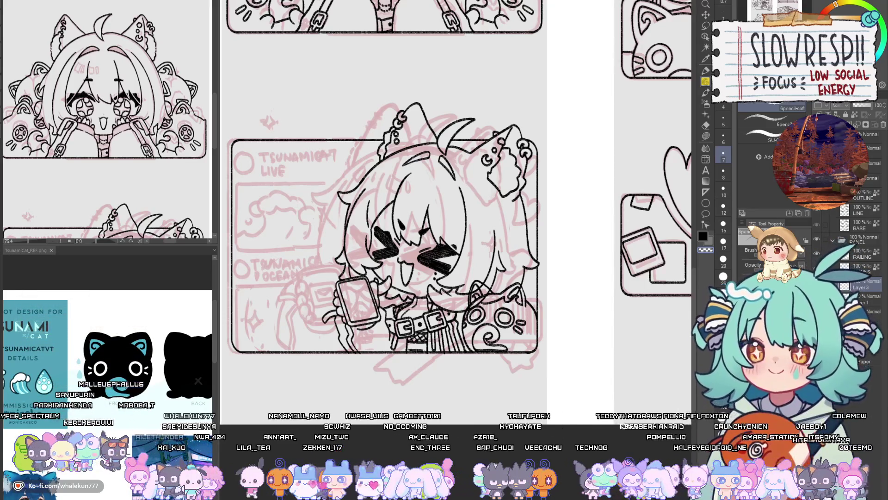
# - Nudge the cat-face bag lineart slightly down and right with Move layer
pyautogui.hotkey('ctrl', 'z')
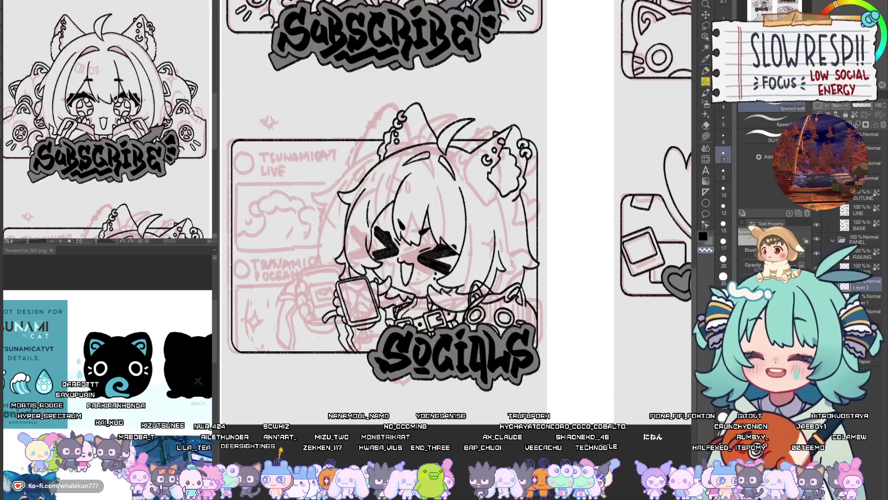
pyautogui.hotkey('ctrl', 'y')
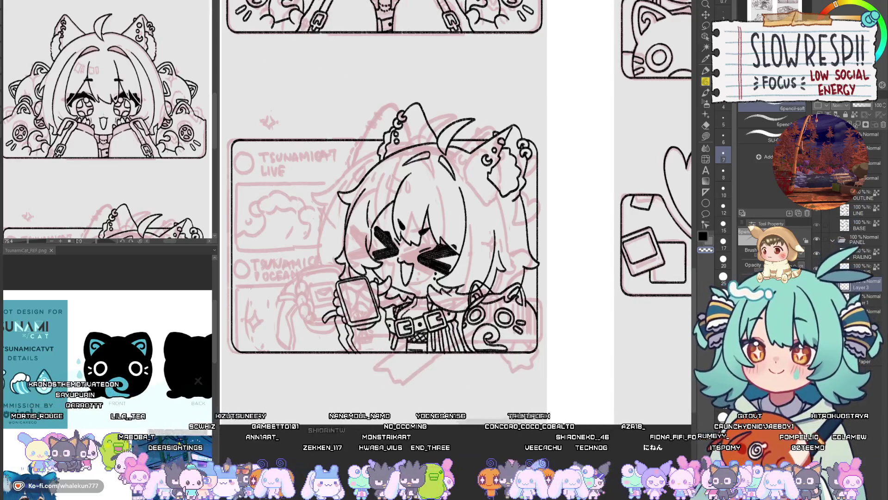
pyautogui.click(705, 15)
pyautogui.moveTo(509, 324); pyautogui.dragTo(525, 349)
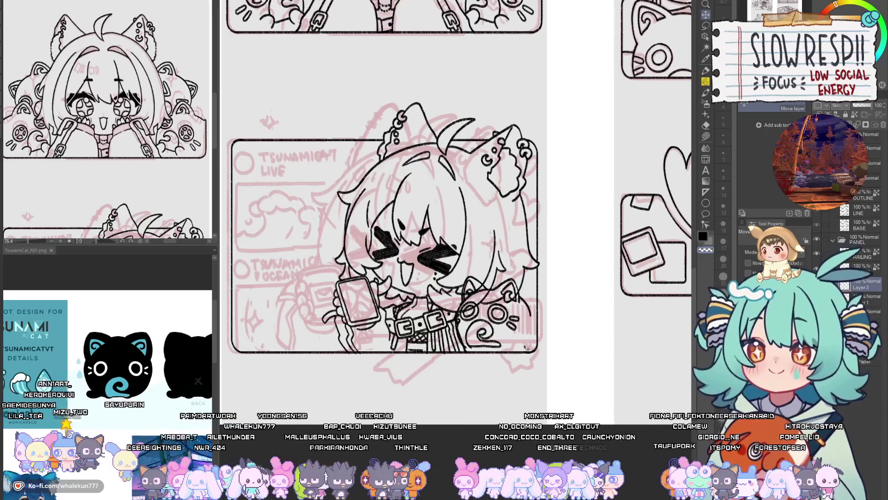
# - Paste a copy of the cat-face bag, move it to the lower right, and rotate it clockwise
pyautogui.moveTo(525, 347); pyautogui.dragTo(544, 328)
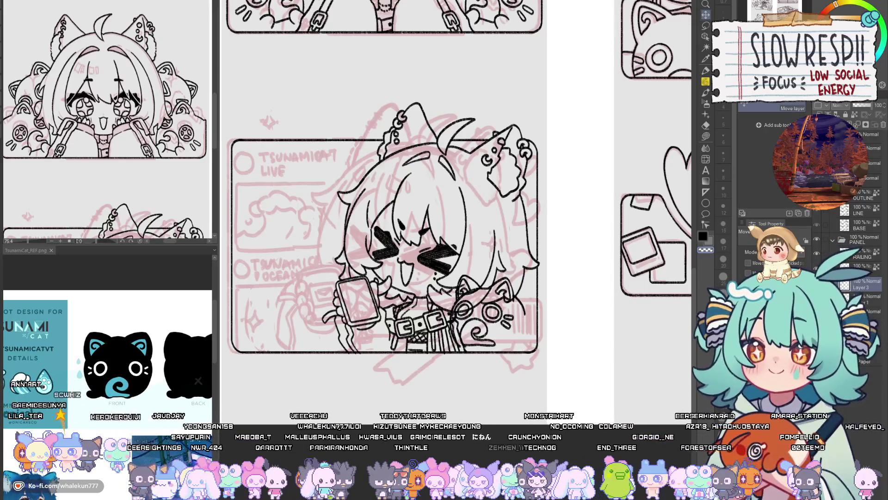
pyautogui.hotkey('ctrl', 'z')
pyautogui.hotkey('ctrl', 'c')
pyautogui.hotkey('ctrl', 'v')
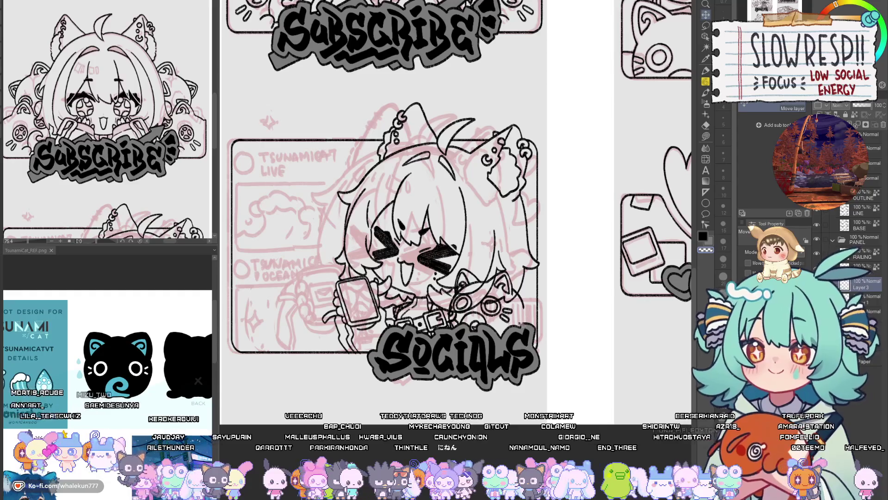
pyautogui.moveTo(525, 347); pyautogui.dragTo(592, 377)
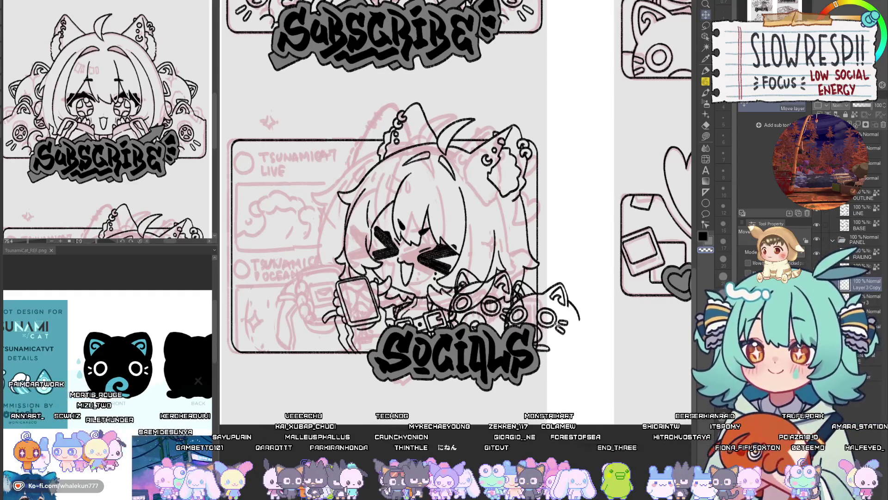
pyautogui.moveTo(569, 325)
pyautogui.mouseDown()
pyautogui.moveTo(583, 292)
pyautogui.moveTo(578, 303)
pyautogui.mouseUp()
pyautogui.hotkey('ctrl', 't')
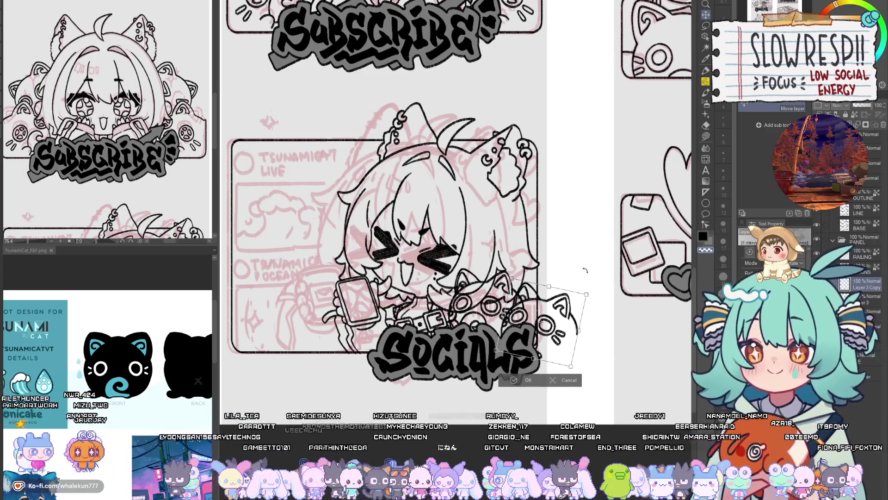
pyautogui.press('Return')
# - Nudge the duplicate cat bag slightly left and up
pyautogui.scroll(3, 544, 319)
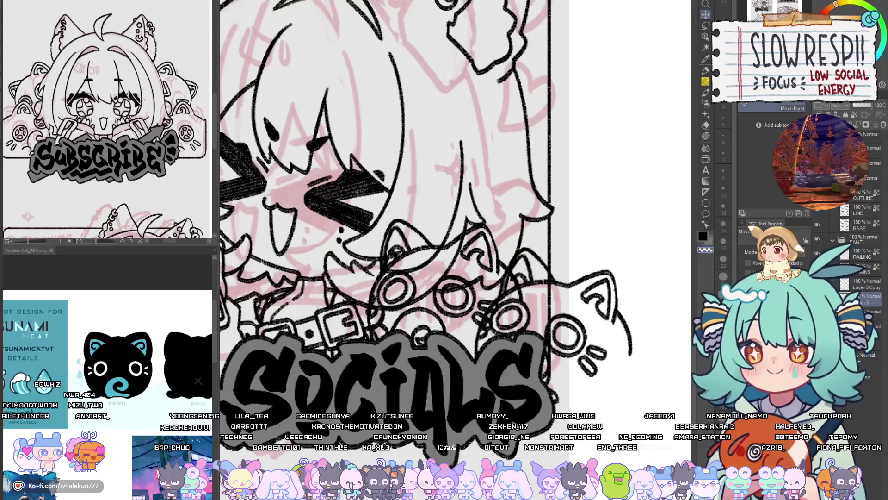
pyautogui.press('e')
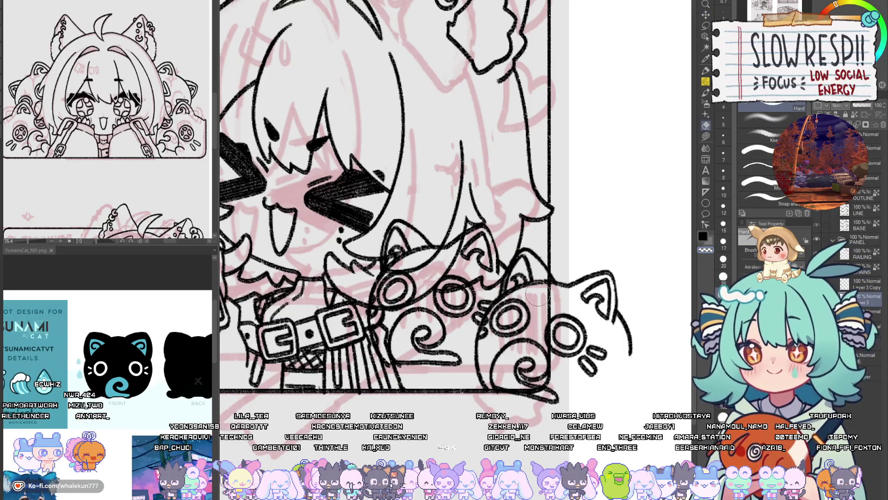
pyautogui.press('k')
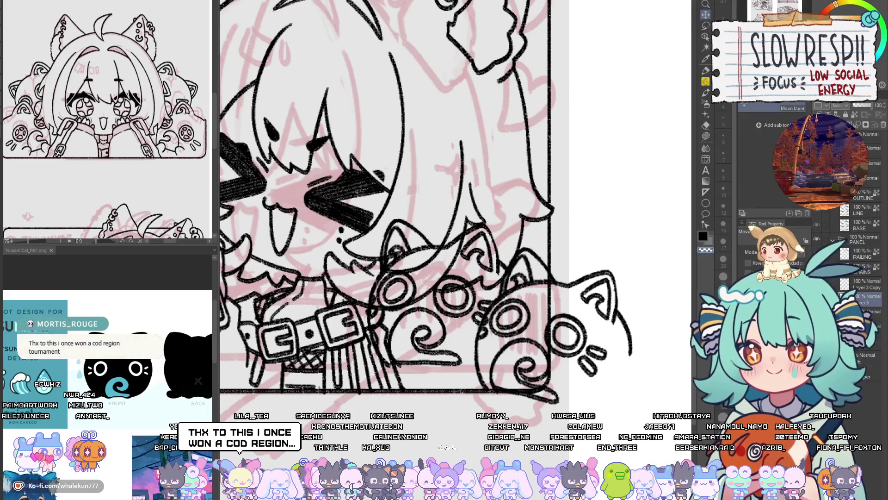
pyautogui.moveTo(615, 341); pyautogui.dragTo(610, 339)
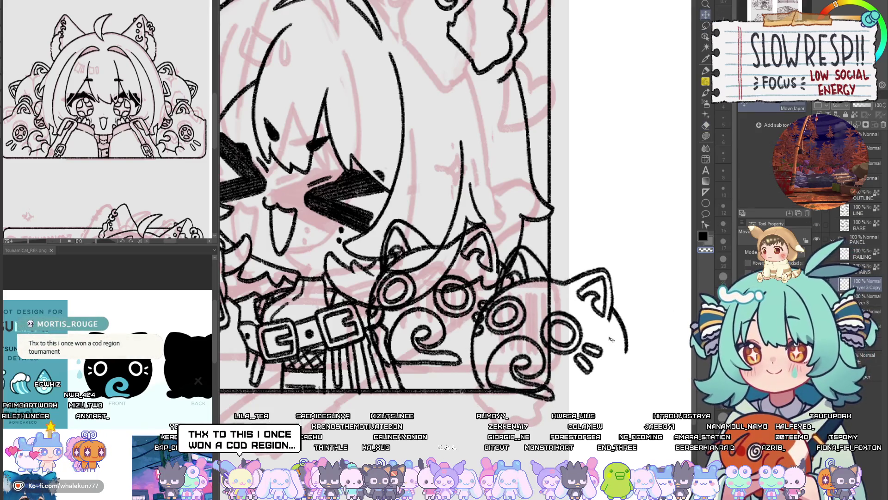
# - Erase the swirls and overlapping lines on the duplicate cat with a smaller Hard eraser
pyautogui.press('e')
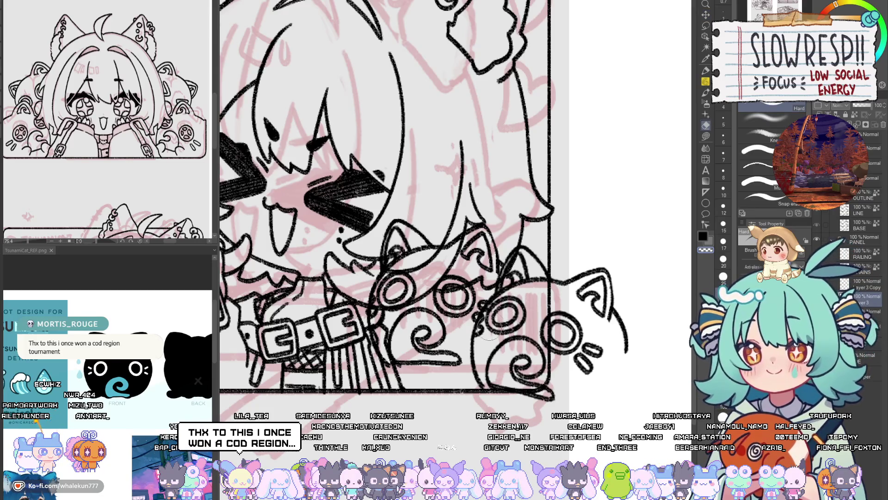
pyautogui.press('[')
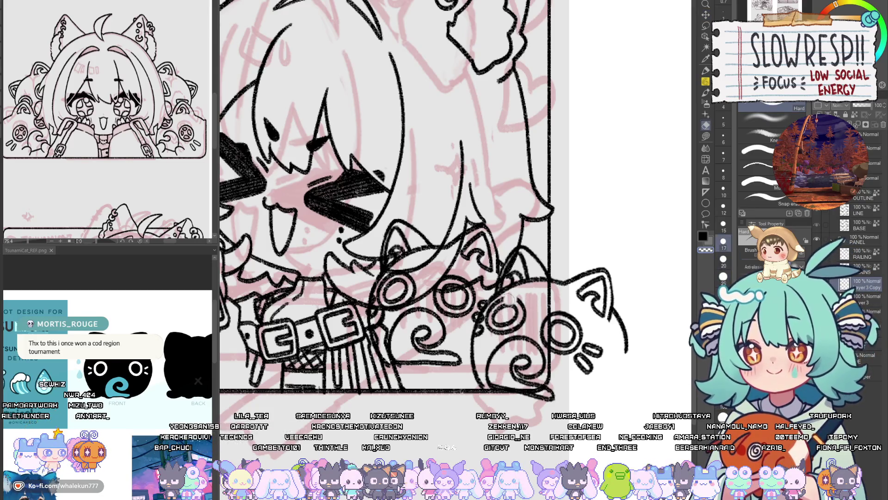
pyautogui.moveTo(493, 315); pyautogui.dragTo(513, 324)
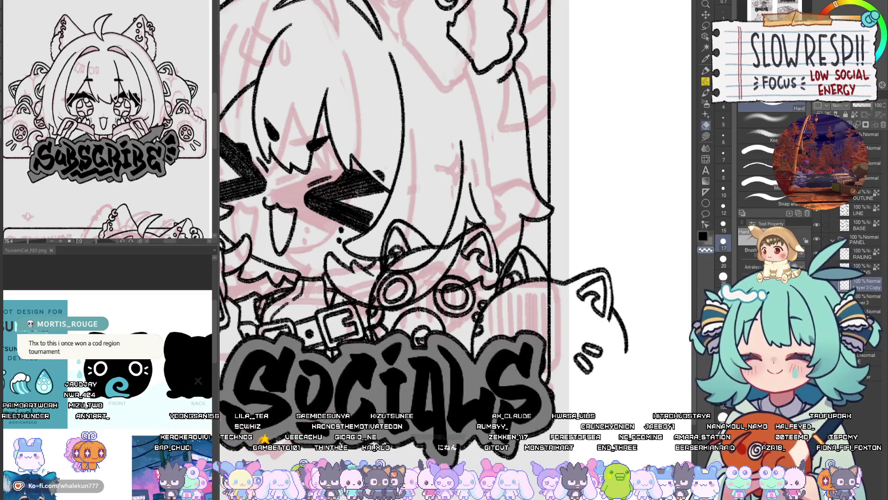
# - Add a horizontal stroke to the duplicate cat with 6pencil-soft on the mirrored canvas
pyautogui.press('p')
pyautogui.press('h')
pyautogui.hscroll(-3, 477, 299)
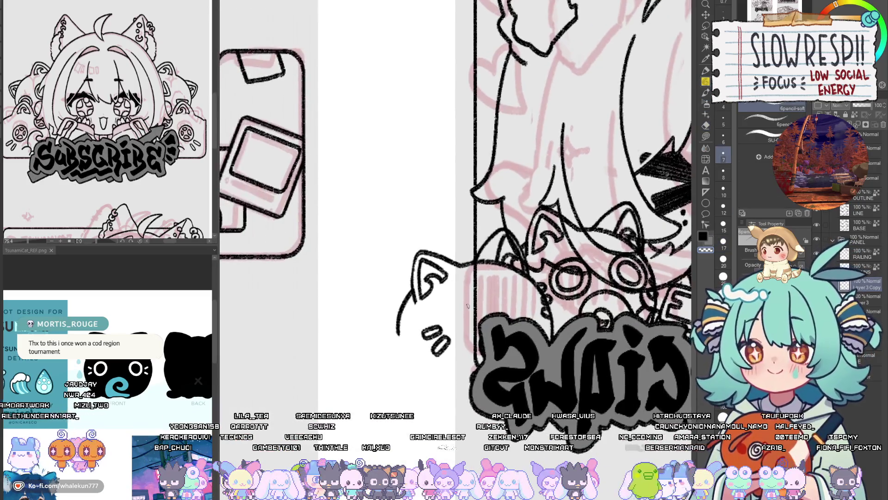
pyautogui.moveTo(449, 303); pyautogui.dragTo(492, 303)
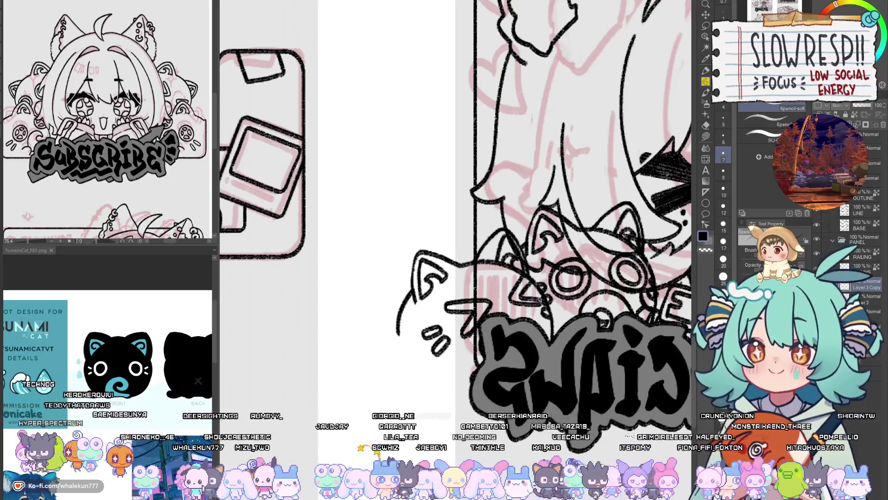
pyautogui.press('h')
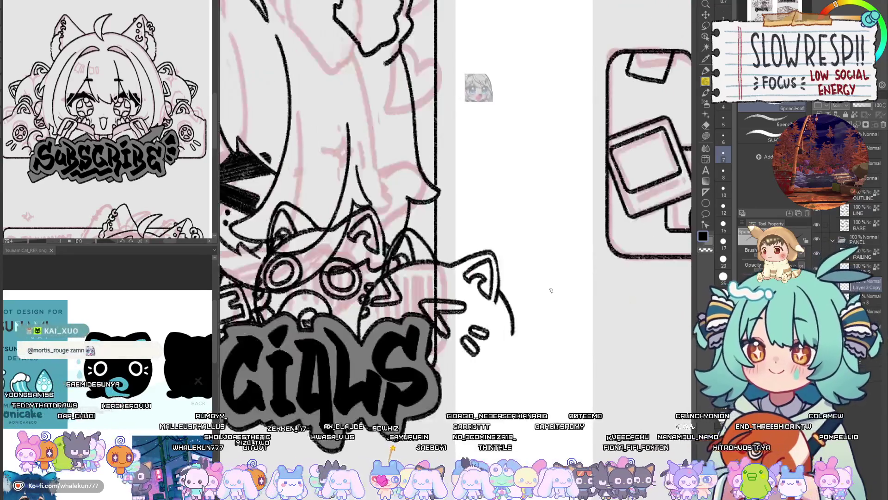
pyautogui.scroll(-2, 509, 297)
pyautogui.scroll(2, 490, 299)
pyautogui.scroll(1, 490, 300)
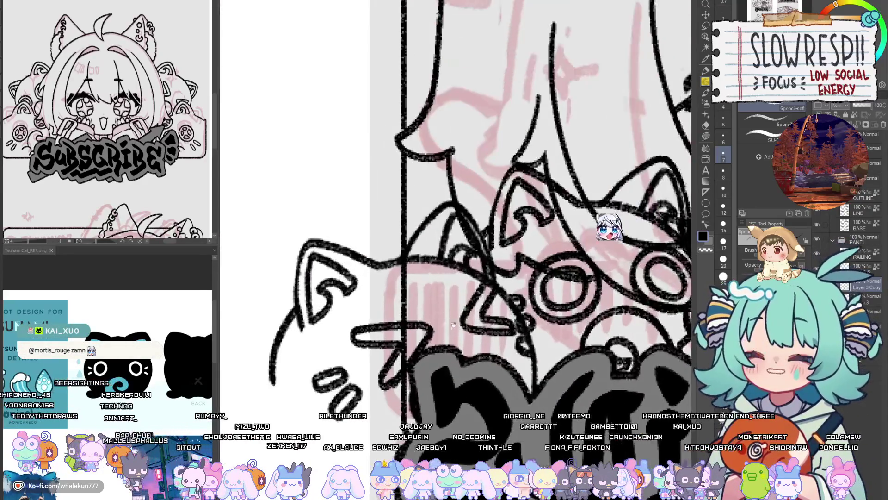
pyautogui.scroll(1, 489, 304)
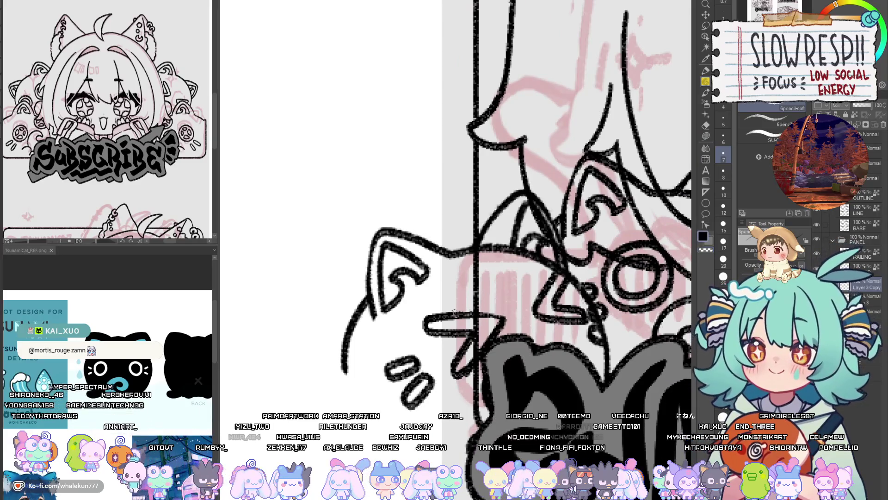
pyautogui.hotkey('ctrl', 'Tab')
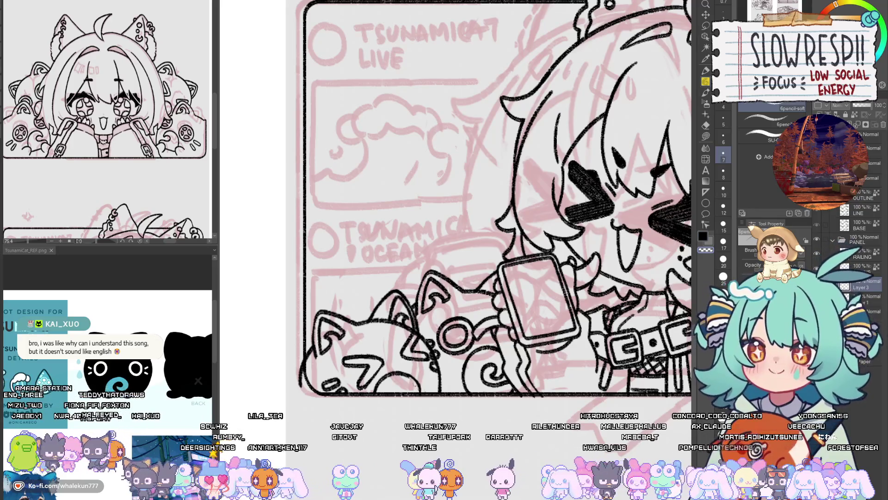
pyautogui.press('e')
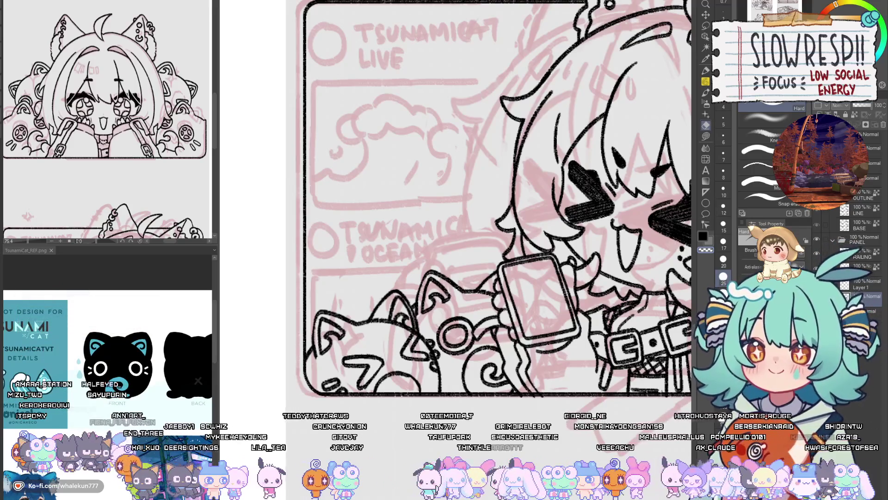
pyautogui.hscroll(5, 448, 395)
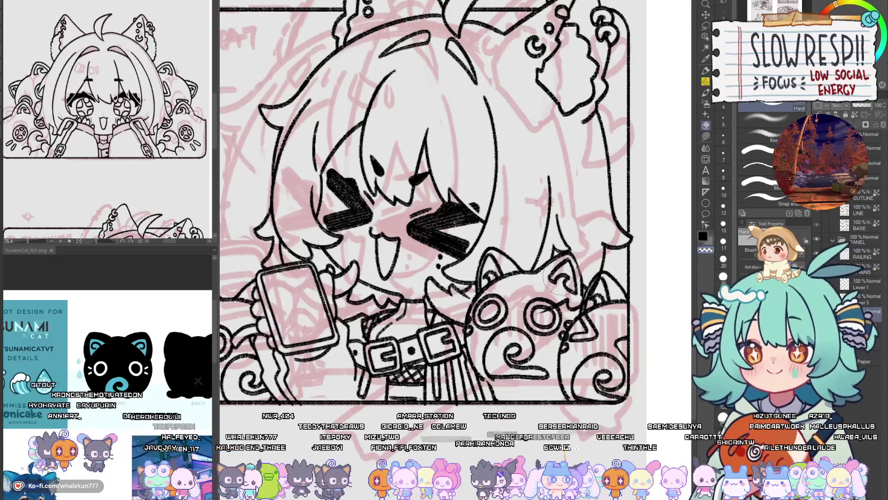
pyautogui.press(']')
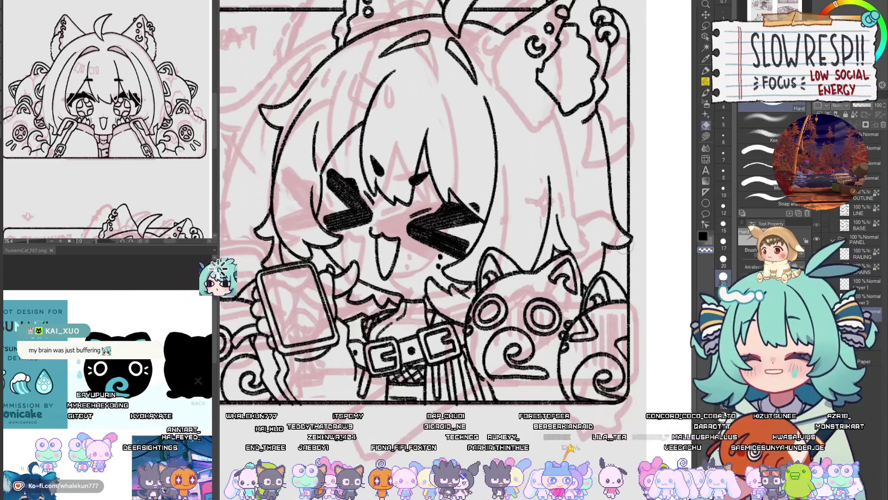
pyautogui.press('p')
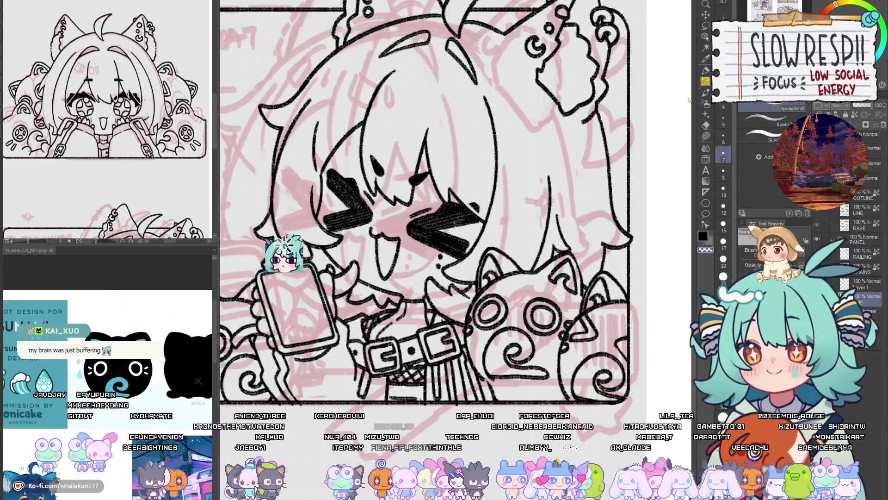
pyautogui.hotkey('alt', ']')
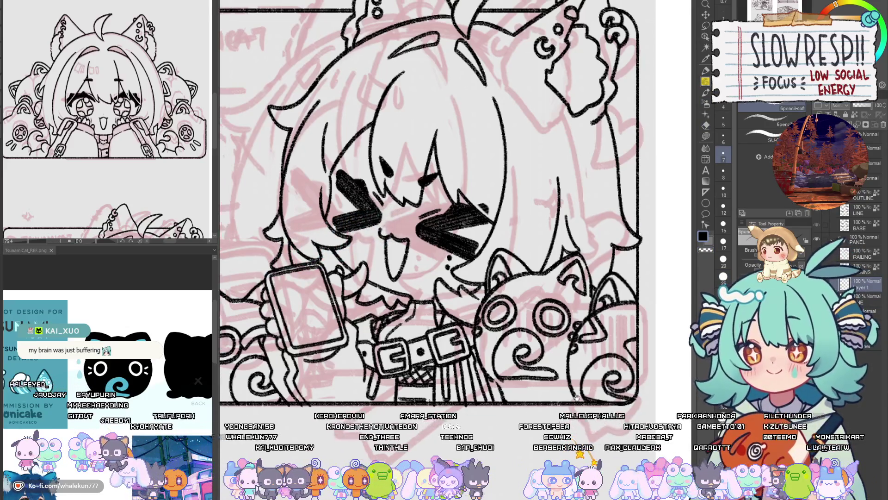
pyautogui.moveTo(370, 222); pyautogui.dragTo(409, 222)
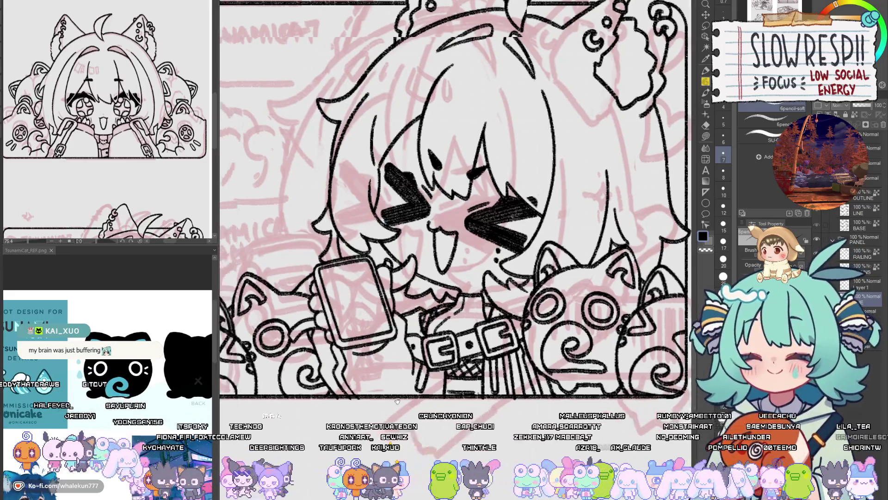
pyautogui.moveTo(296, 342); pyautogui.dragTo(527, 342)
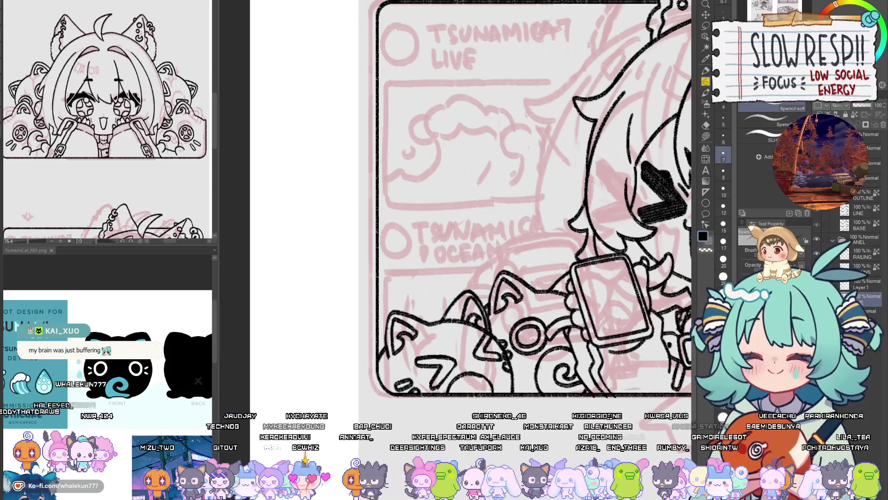
pyautogui.moveTo(592, 362); pyautogui.dragTo(282, 340)
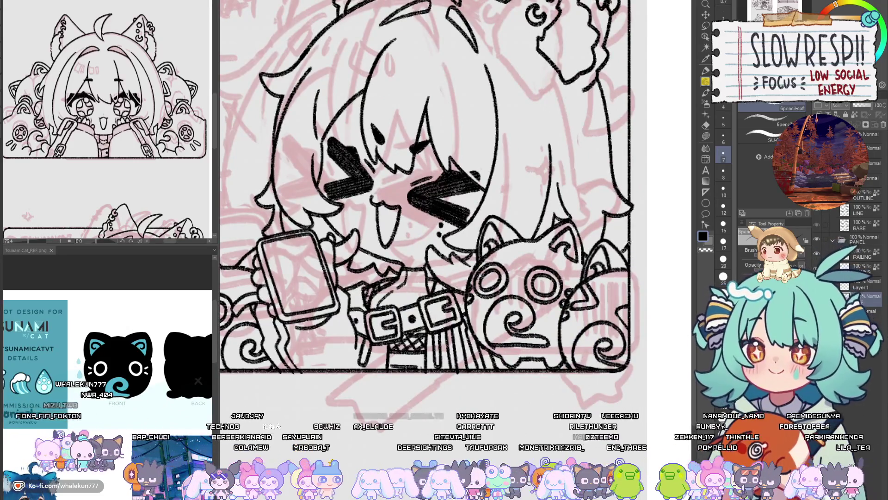
pyautogui.scroll(-4, 645, 253)
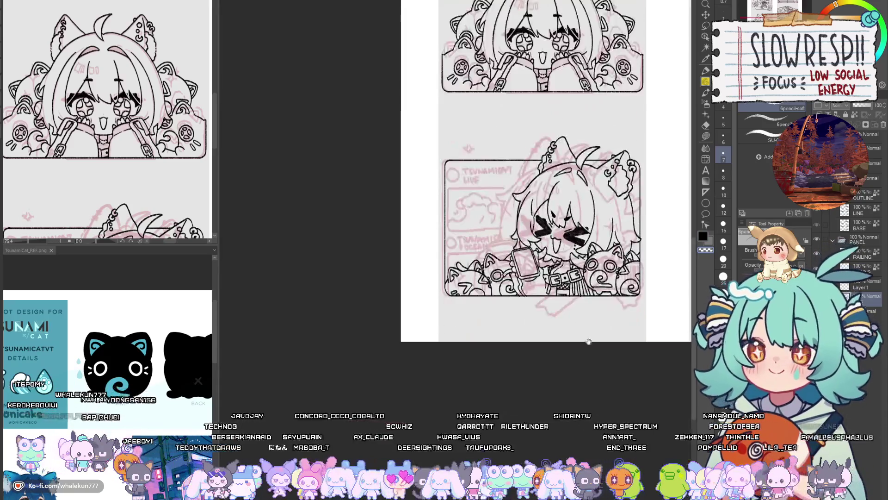
# - Lasso-select the loose left border line of the lower rounded panel
pyautogui.scroll(1, 531, 394)
pyautogui.scroll(2, 531, 394)
pyautogui.moveTo(525, 399); pyautogui.dragTo(553, 397)
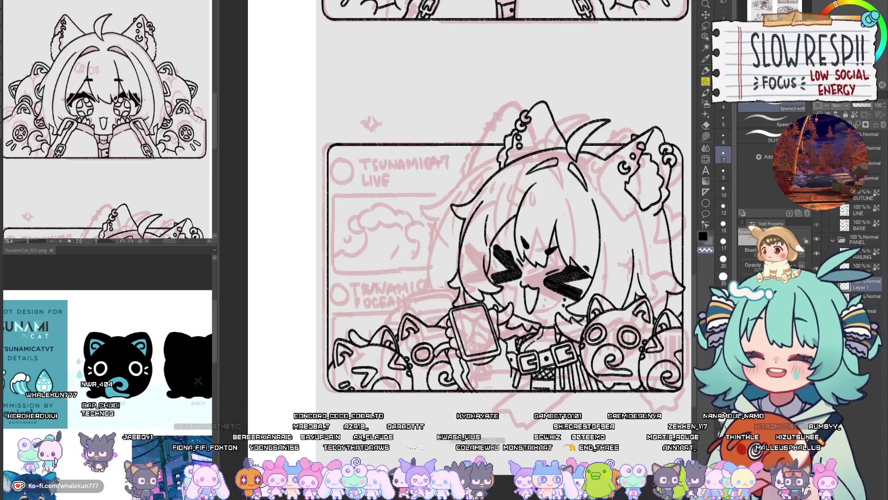
pyautogui.moveTo(508, 277)
pyautogui.mouseDown()
pyautogui.moveTo(468, 282)
pyautogui.moveTo(445, 314)
pyautogui.mouseUp()
pyautogui.press('e')
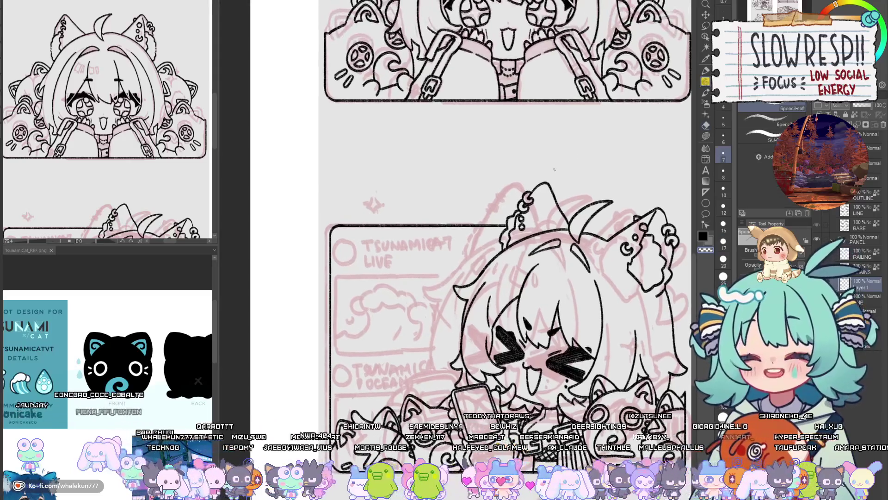
pyautogui.click(707, 26)
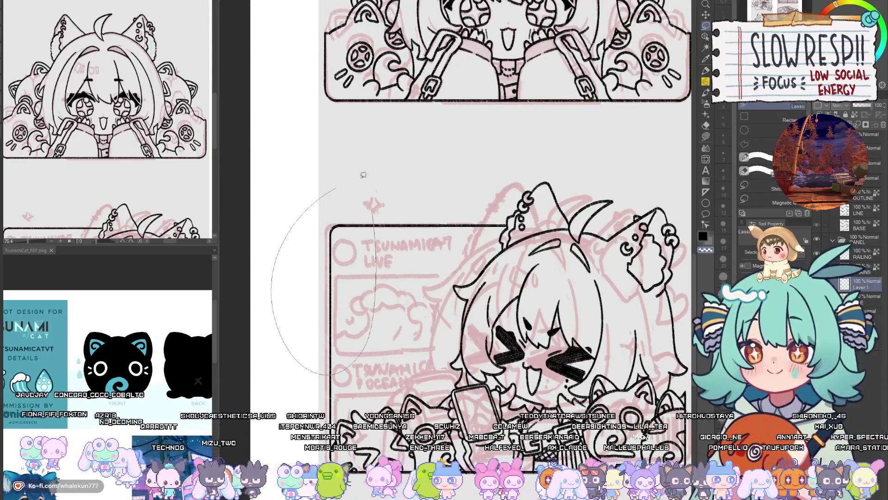
pyautogui.moveTo(350, 180); pyautogui.dragTo(350, 183)
# - Move the selected border line right until it joins the panel frame
pyautogui.hotkey('ctrl', 't')
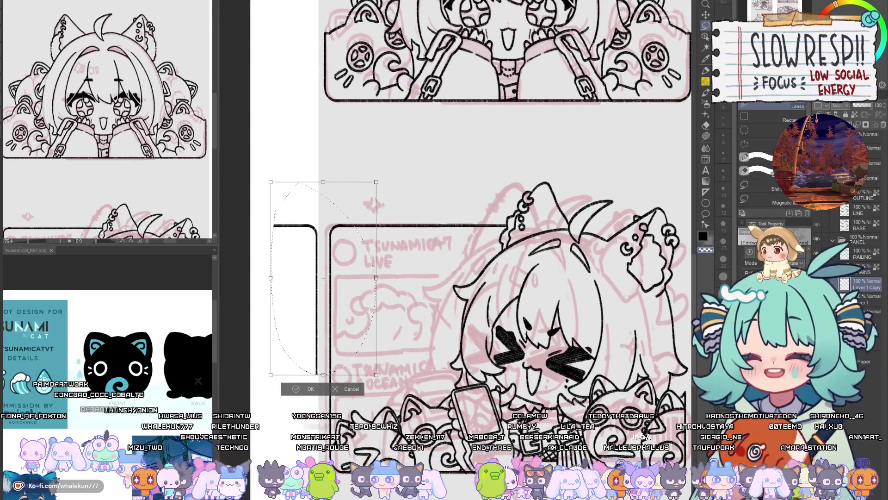
pyautogui.press('Return')
pyautogui.press('k')
pyautogui.moveTo(321, 308); pyautogui.dragTo(334, 308)
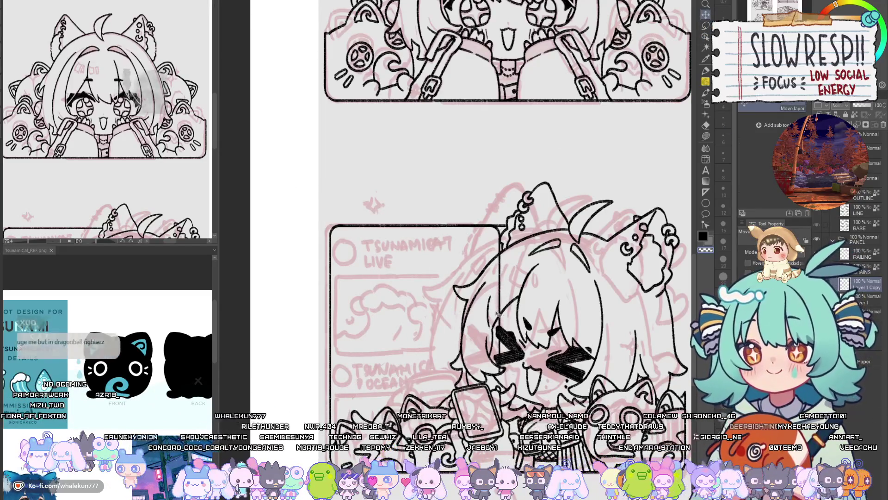
pyautogui.moveTo(495, 314); pyautogui.dragTo(494, 315)
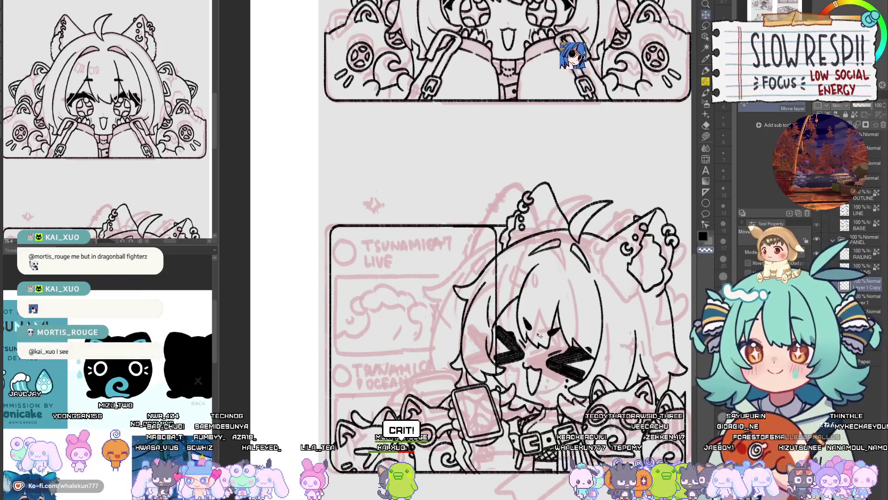
pyautogui.press('e')
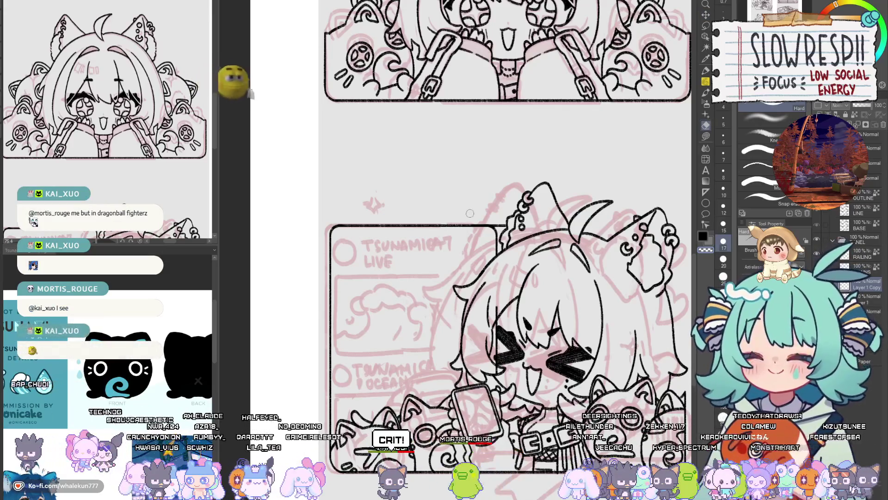
pyautogui.press('k')
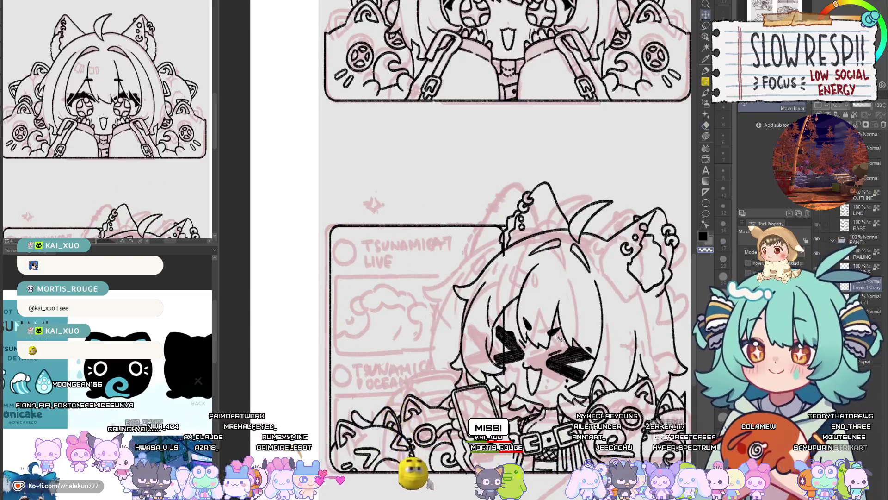
pyautogui.press('e')
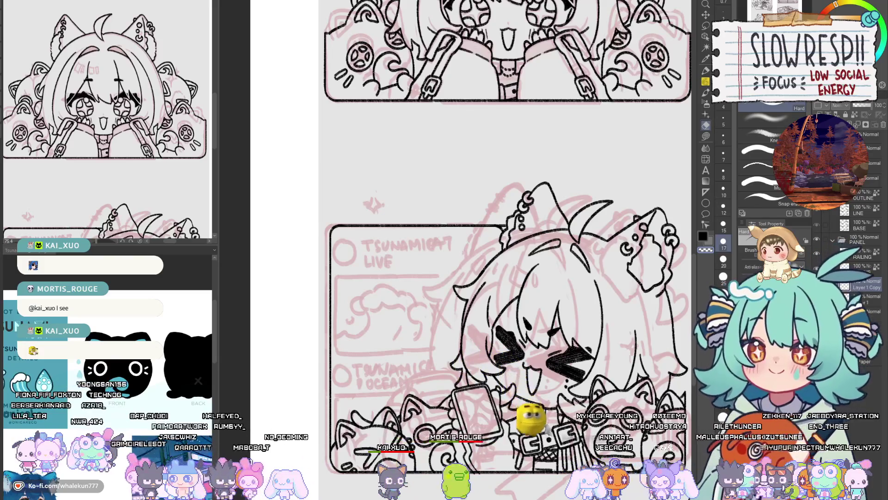
pyautogui.hotkey('alt', '[')
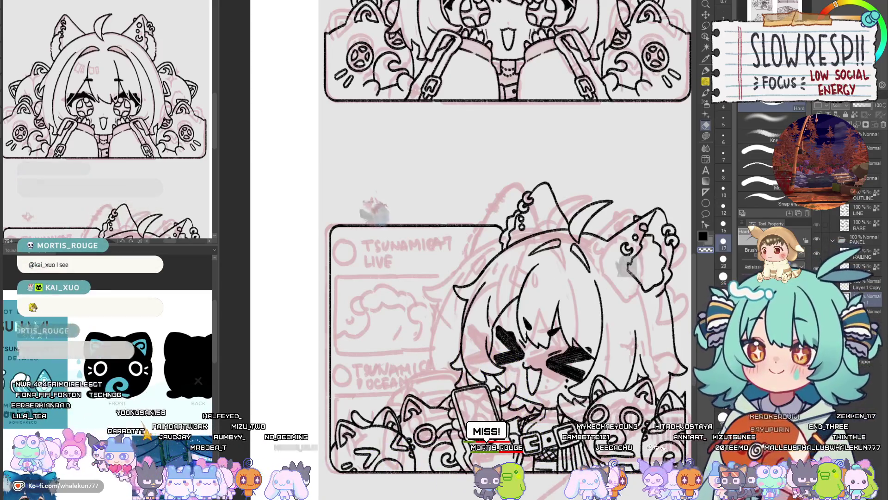
pyautogui.hotkey('ctrl', '-')
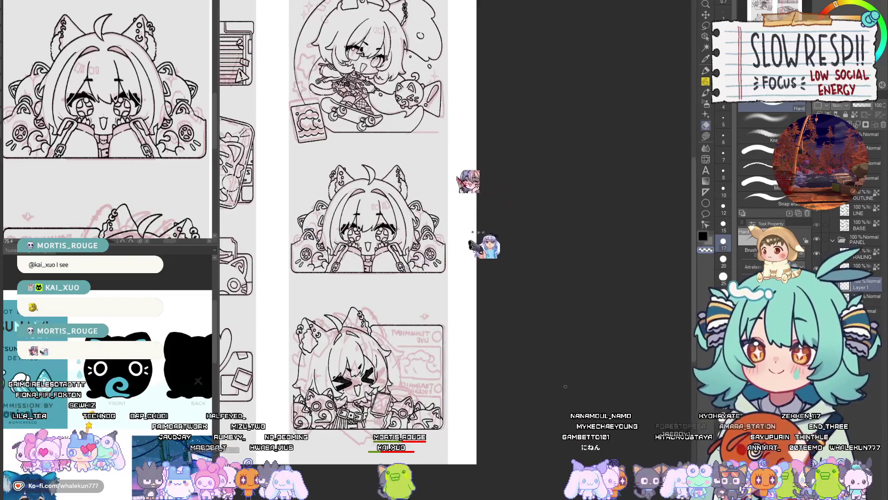
pyautogui.press('h')
pyautogui.hotkey('ctrl', '+')
pyautogui.hotkey('ctrl', '+')
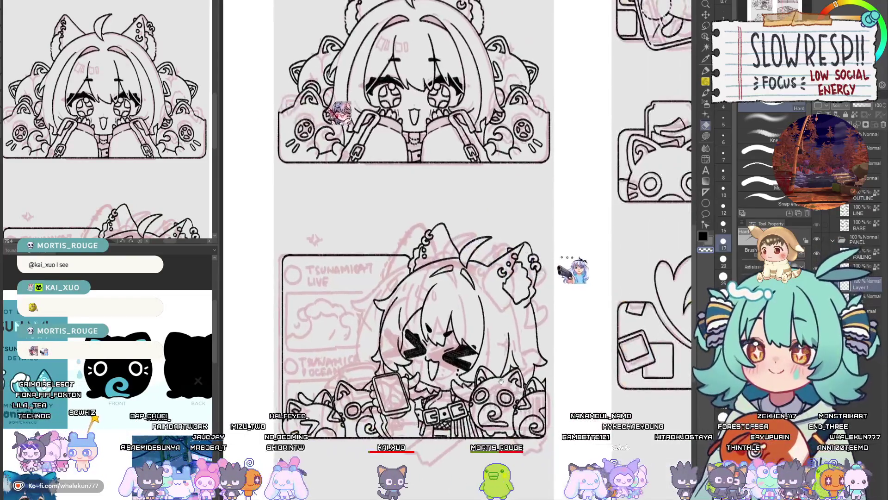
pyautogui.hotkey('ctrl', '+')
pyautogui.hotkey('ctrl', '+')
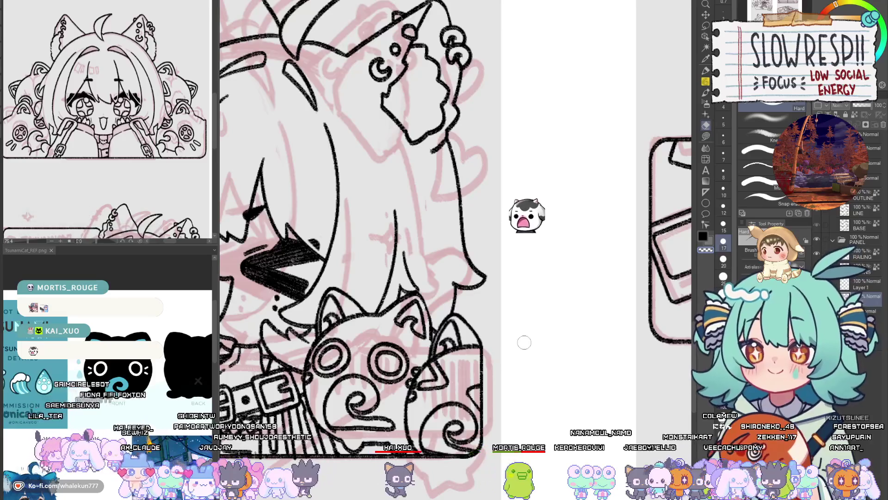
pyautogui.scroll(-5, 457, 366)
pyautogui.scroll(1, 457, 366)
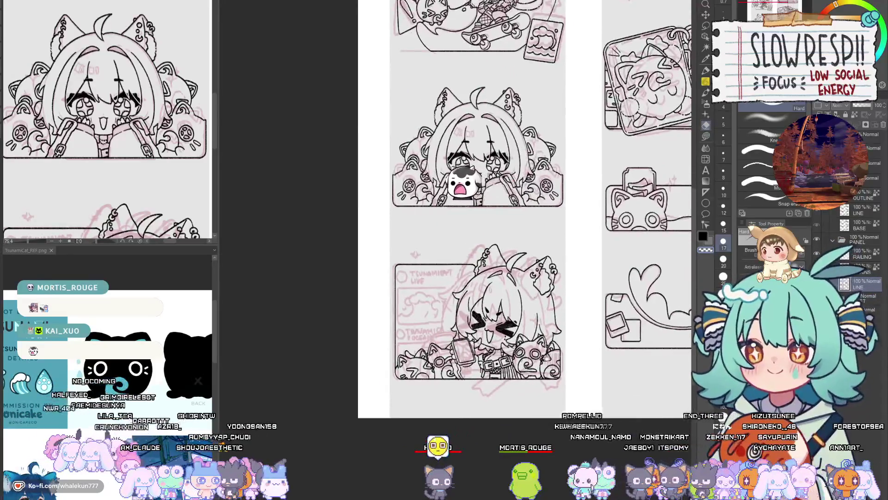
pyautogui.scroll(2, 456, 365)
pyautogui.scroll(2, 456, 365)
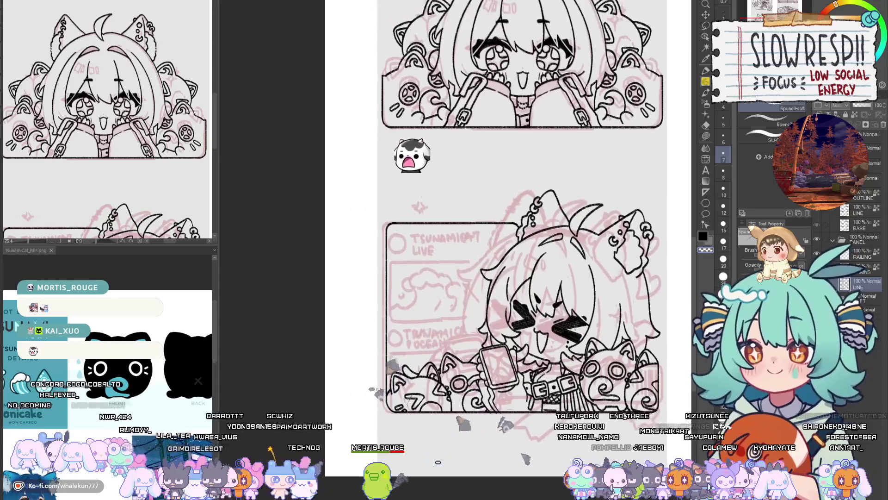
pyautogui.press('h')
pyautogui.press('h')
pyautogui.scroll(2, 575, 328)
pyautogui.scroll(2, 575, 329)
pyautogui.press('e')
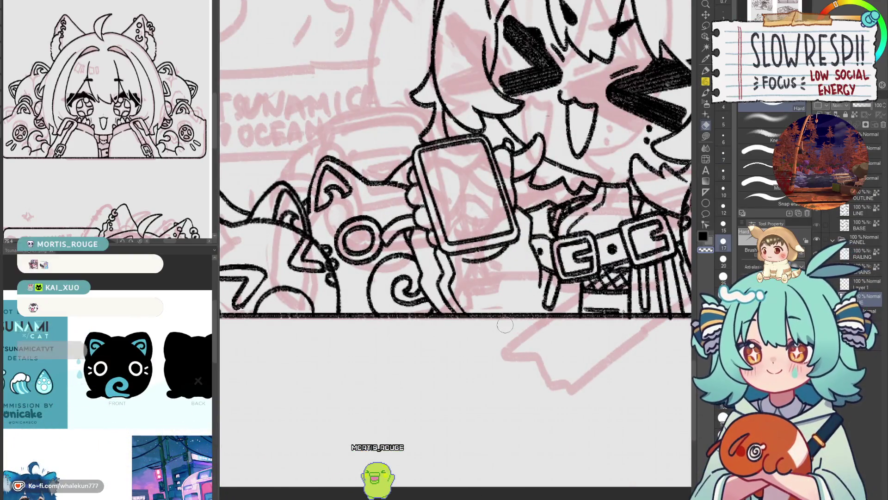
pyautogui.scroll(-1, 577, 327)
pyautogui.moveTo(577, 328); pyautogui.dragTo(470, 346)
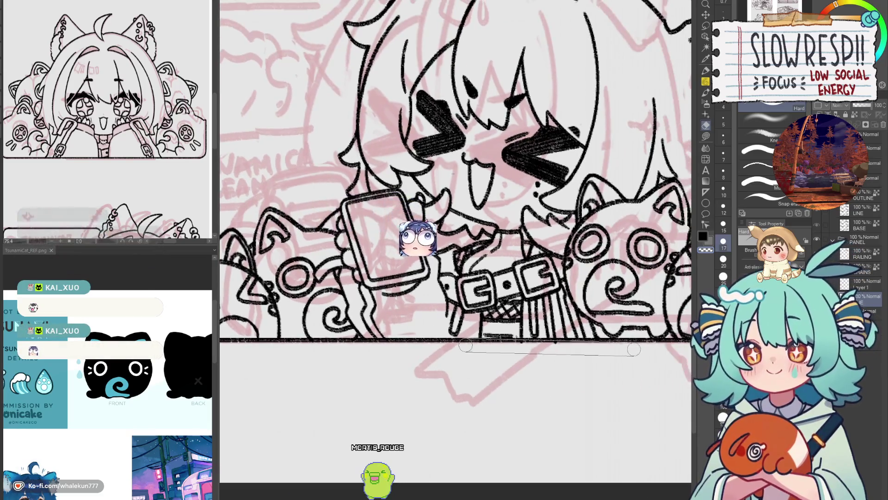
pyautogui.scroll(-3, 559, 380)
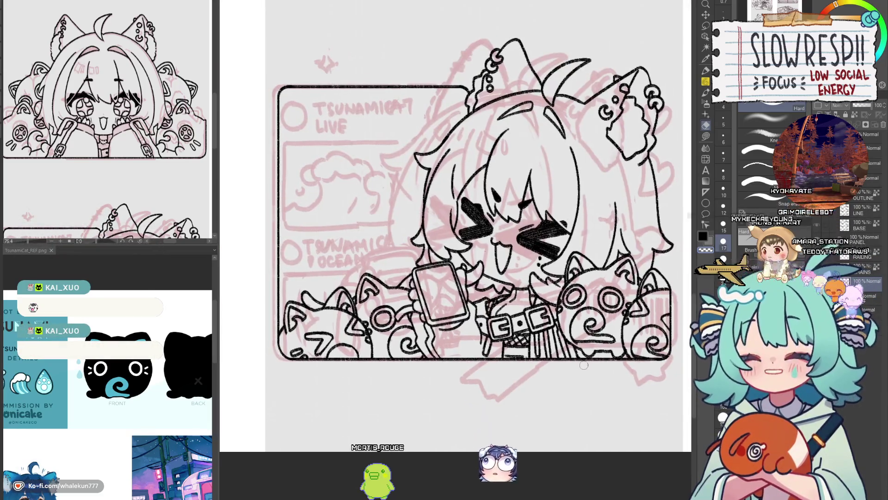
pyautogui.scroll(1, 577, 414)
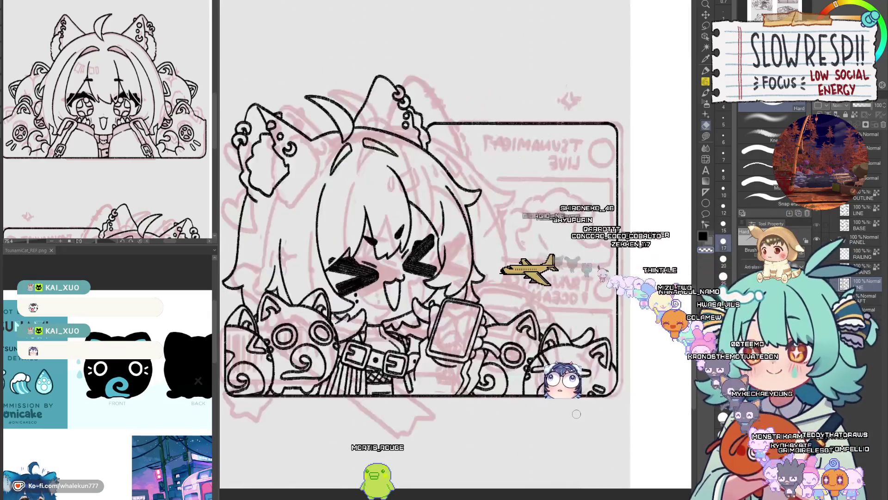
pyautogui.scroll(-1, 576, 414)
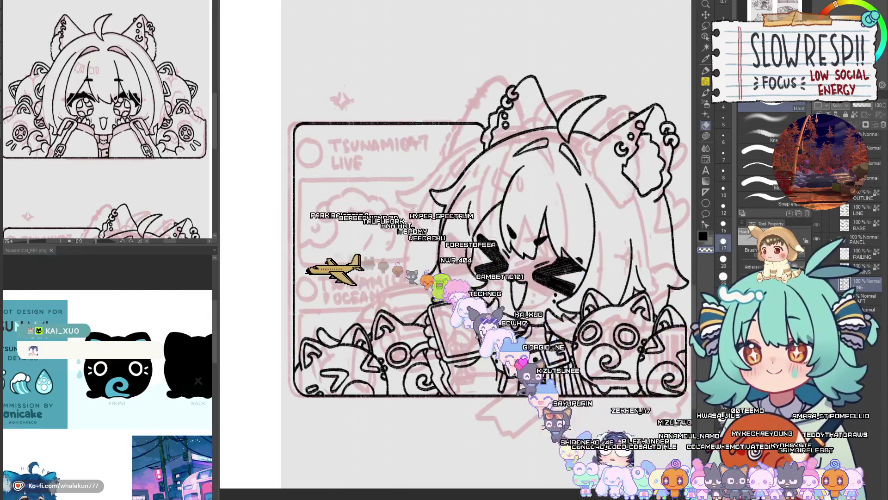